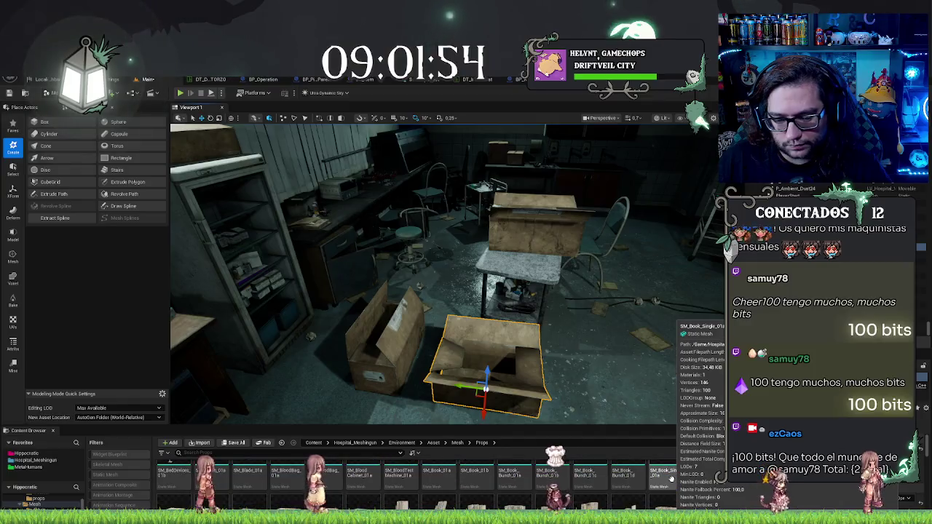
- Drop a flat cardboard piece from the Props folder onto the storage room floor
scroll(675, 481, "up", 1)
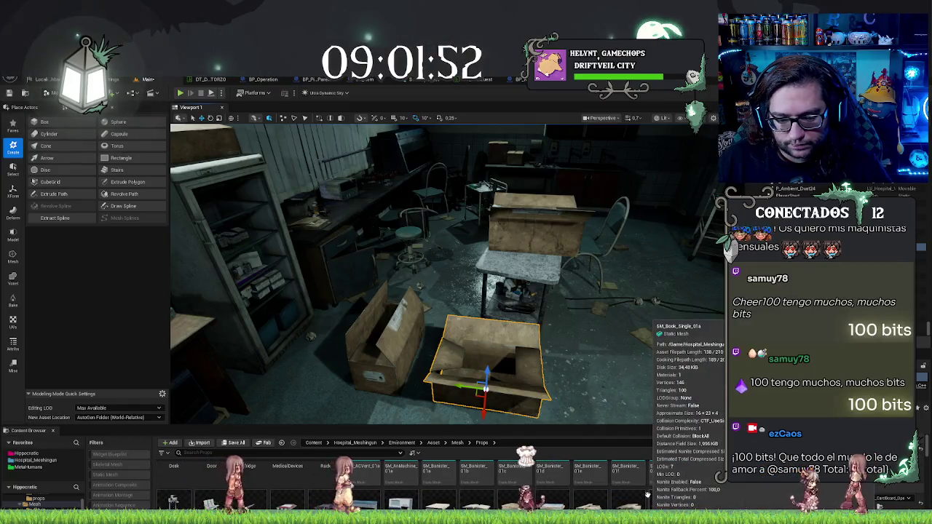
scroll(647, 495, "down", 1)
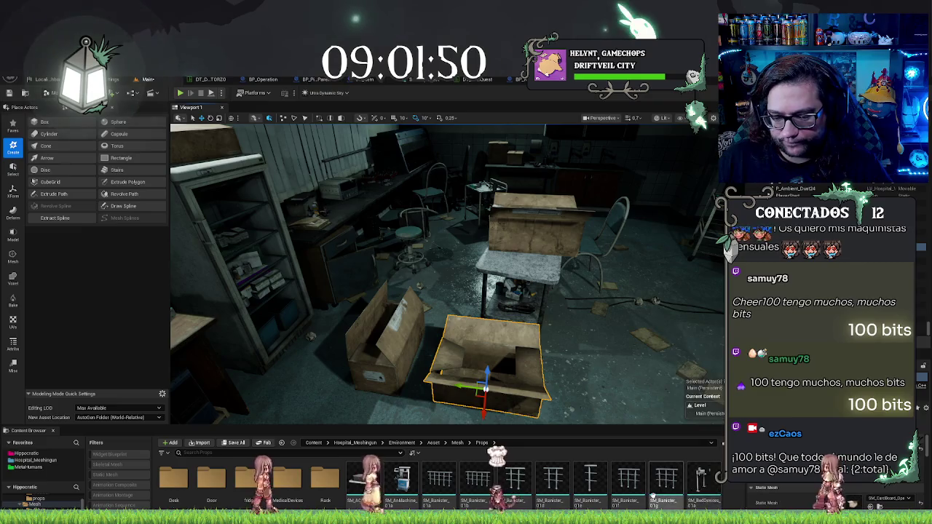
mouse_move(376, 489)
left_mouse_down()
mouse_move(598, 358)
mouse_move(604, 379)
mouse_move(375, 488)
left_mouse_up()
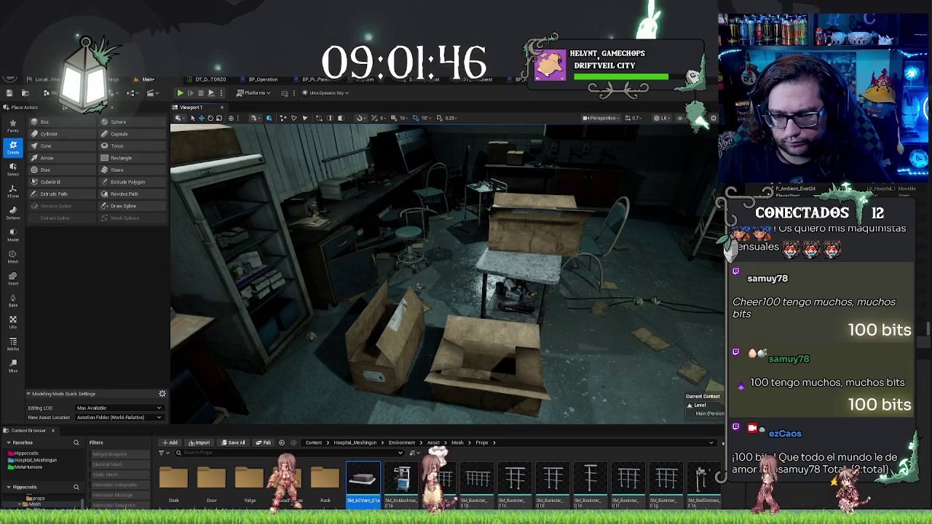
scroll(670, 489, "down", 3)
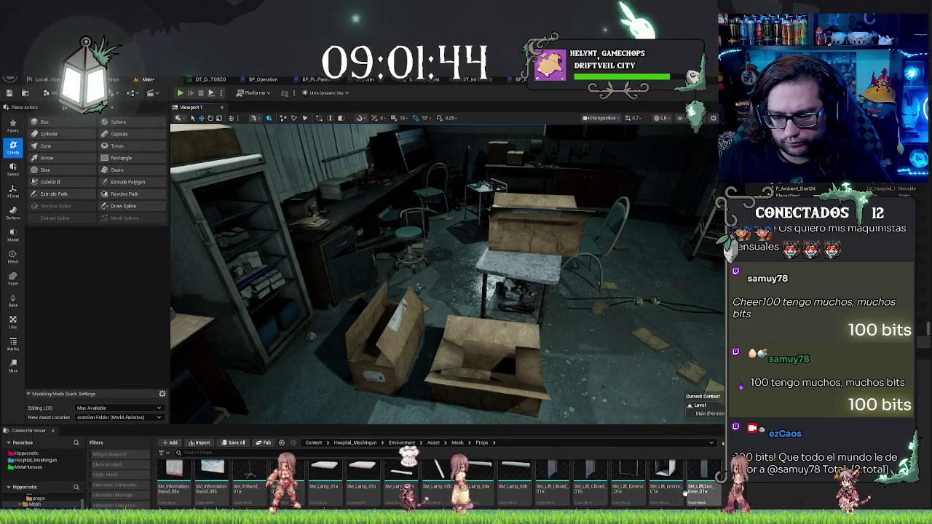
scroll(655, 489, "down", 2)
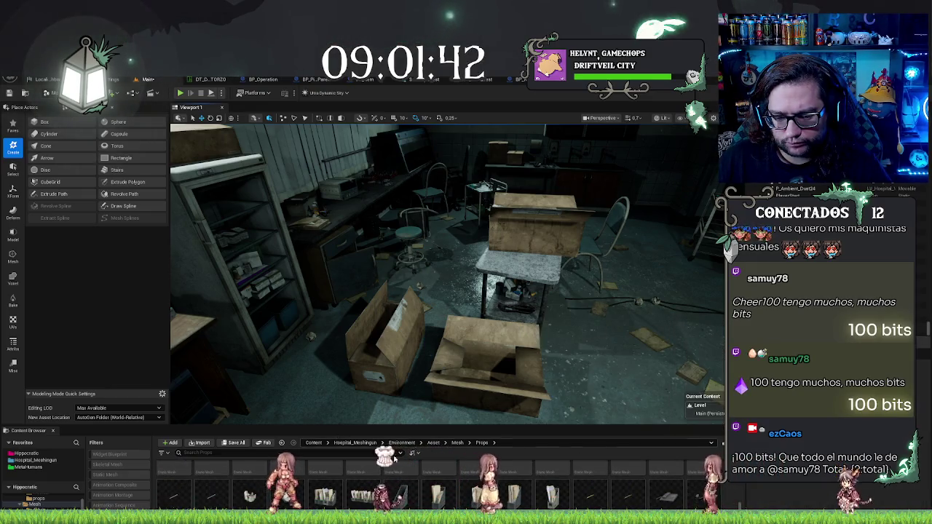
type("box")
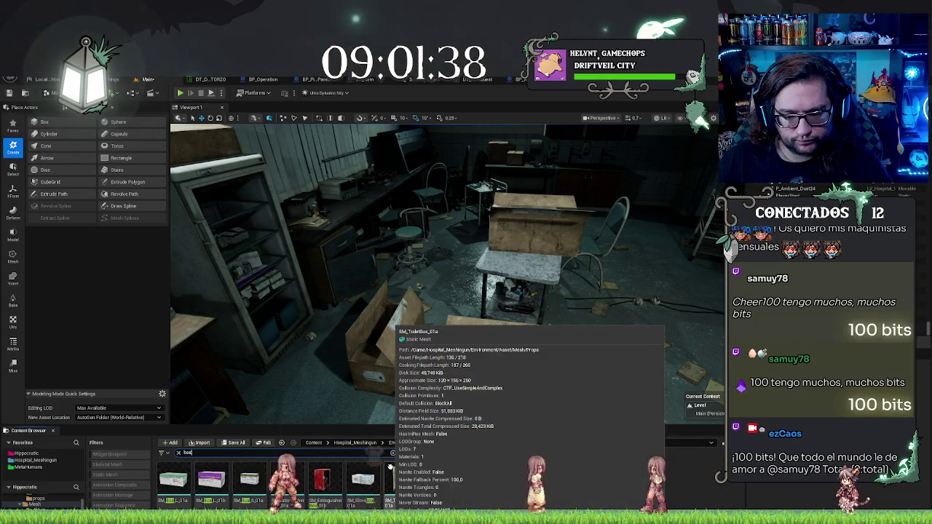
left_click_drag(390, 468, 501, 423)
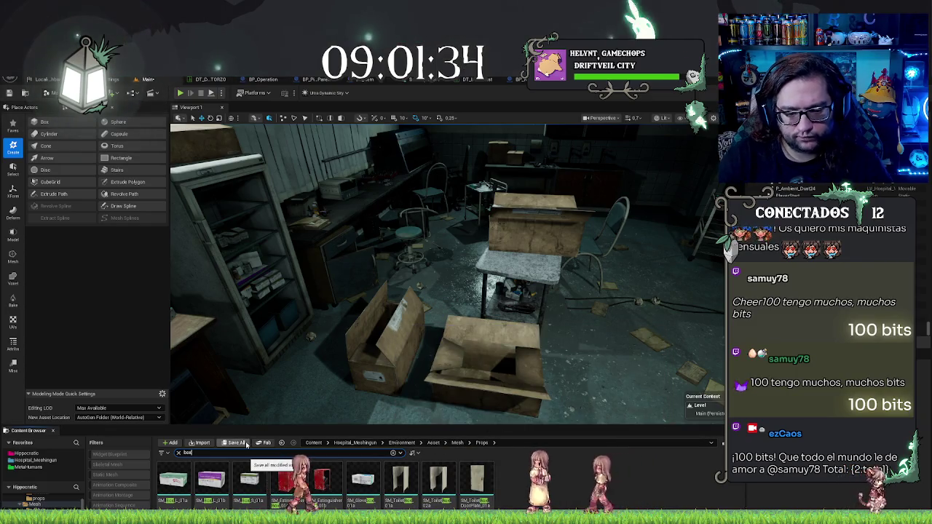
- Refine the asset search so only the SM_Cardboard box meshes are listed
key("BackSpace")
key("BackSpace")
key("BackSpace")
type("bo")
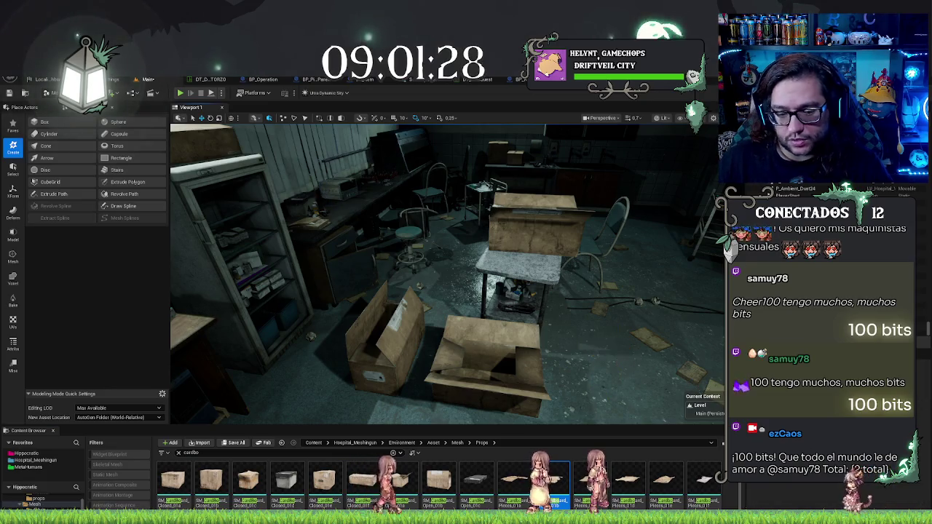
scroll(464, 505, "down", 1)
- Drop another cardboard box into the room, undo the extra one, and lower the box onto the metal table
left_click_drag(676, 357, 619, 372)
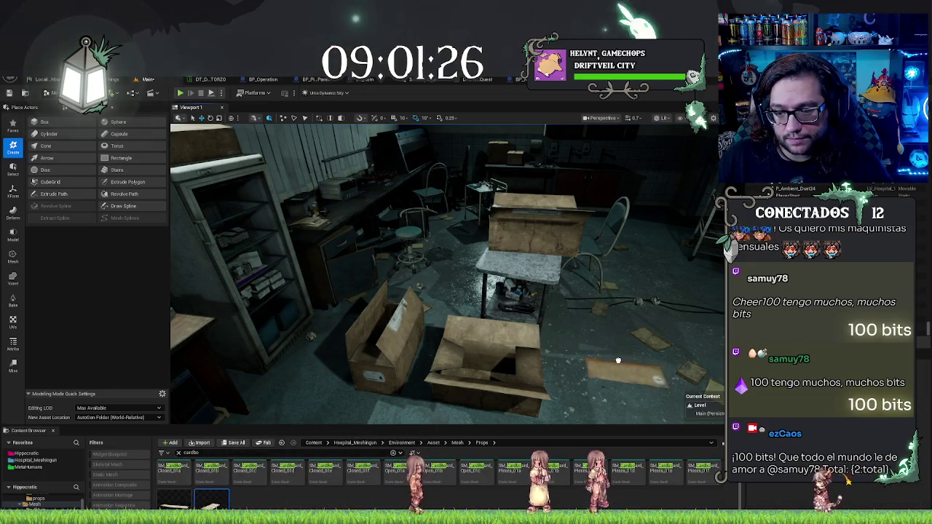
mouse_move(226, 392)
left_mouse_down()
mouse_move(180, 367)
mouse_move(194, 367)
left_mouse_up()
left_click_drag(543, 327, 543, 327)
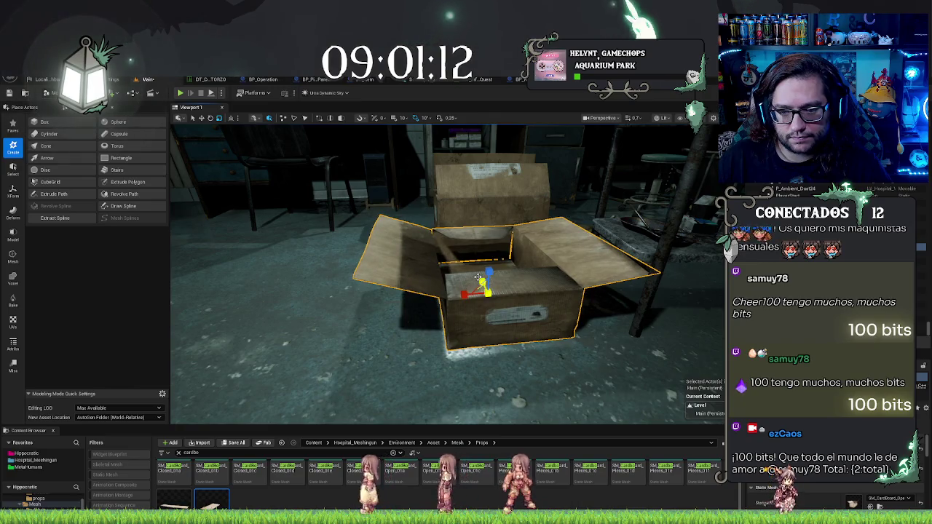
mouse_move(488, 292)
left_mouse_down()
mouse_move(452, 307)
mouse_move(576, 293)
left_mouse_up()
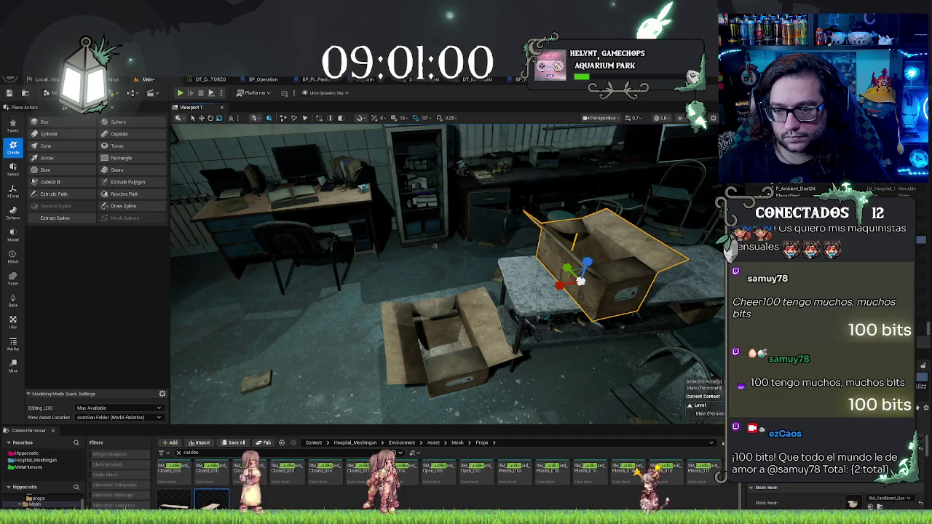
key("ctrl+z")
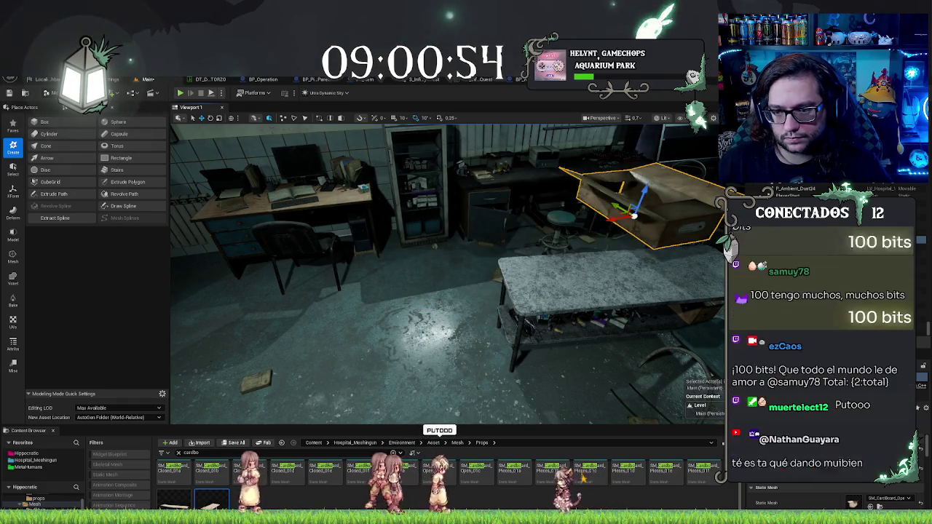
left_click_drag(588, 251, 598, 279)
- Rotate the tabletop cardboard box about 20 degrees, then play-test the level and stop with Esc
key("f")
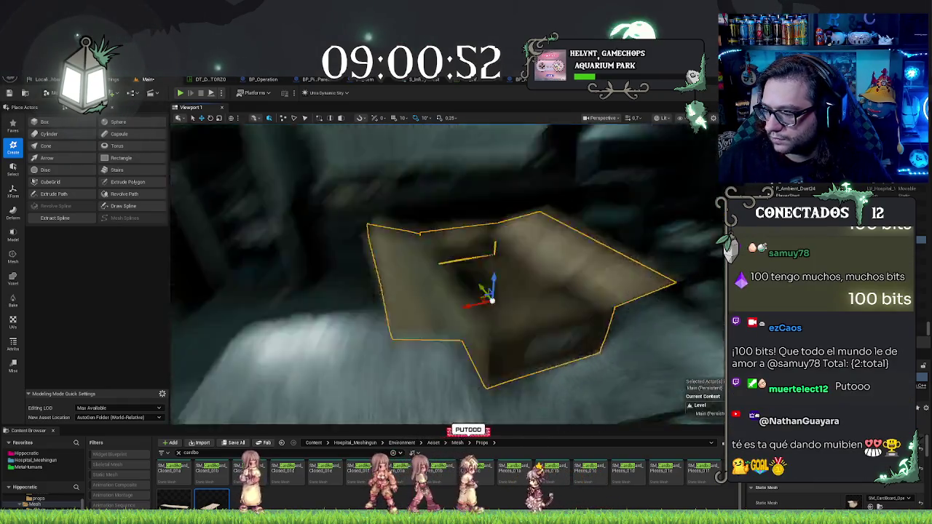
mouse_move(466, 269)
left_mouse_down()
mouse_move(466, 313)
mouse_move(422, 313)
left_mouse_up()
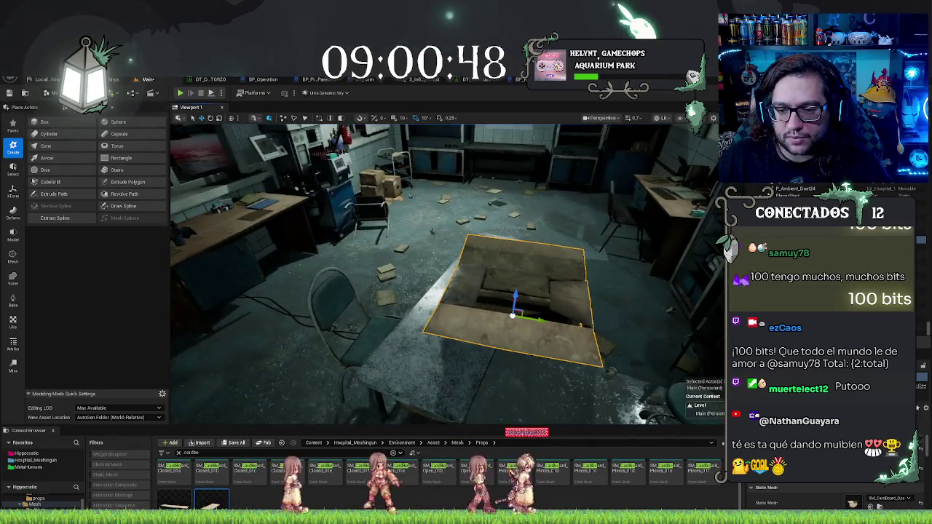
left_click_drag(591, 285, 488, 332)
left_click_drag(478, 296, 537, 269)
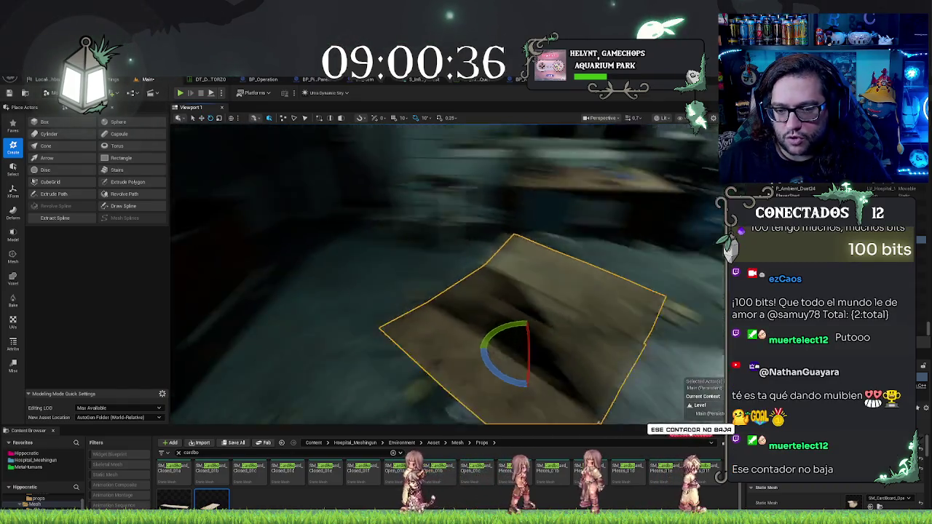
mouse_move(509, 313)
left_mouse_down()
mouse_move(394, 378)
mouse_move(410, 381)
left_mouse_up()
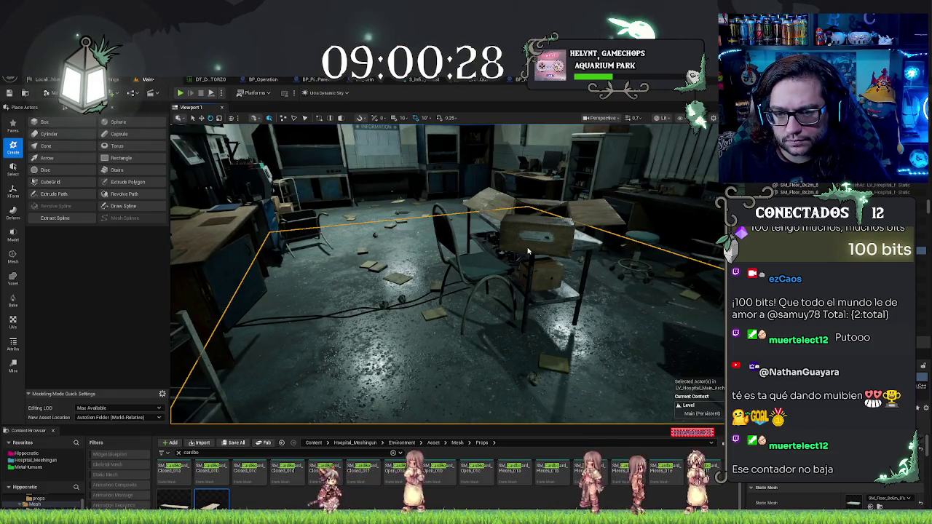
key("alt+p")
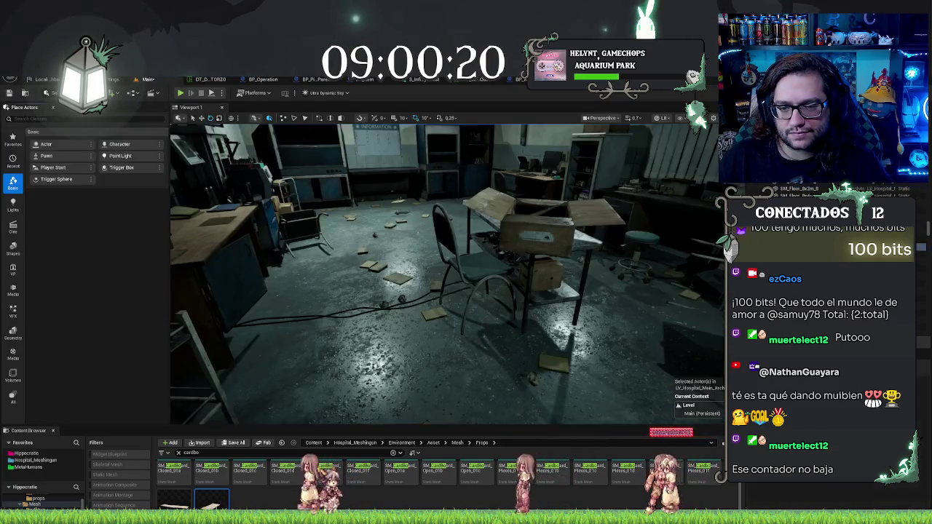
key("Escape")
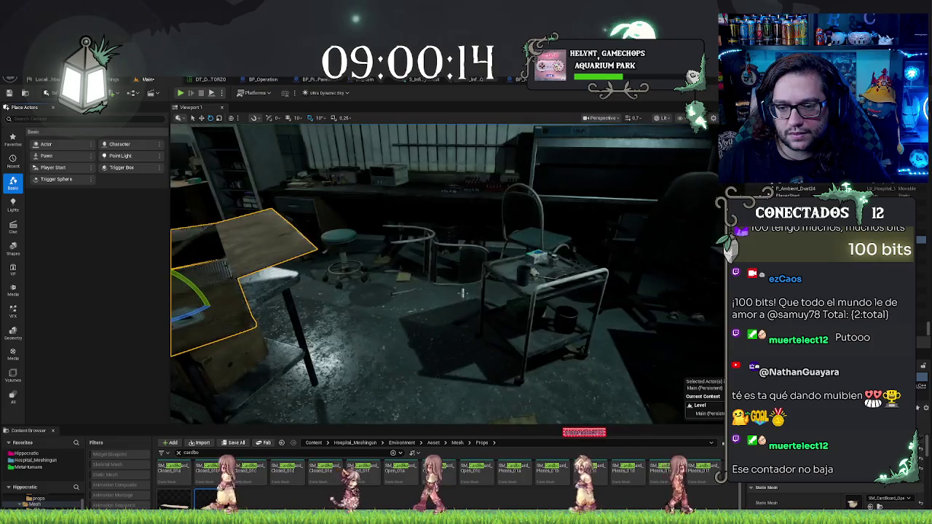
- Move the SM_TreatmentTable cart away from its items, rotate it about -50 degrees, and clear the asset search
left_click(535, 319)
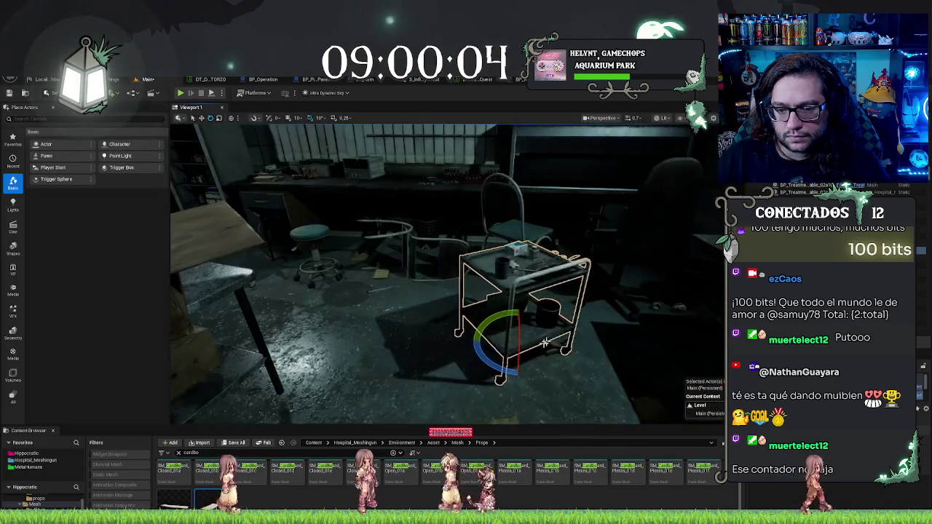
left_click(545, 343)
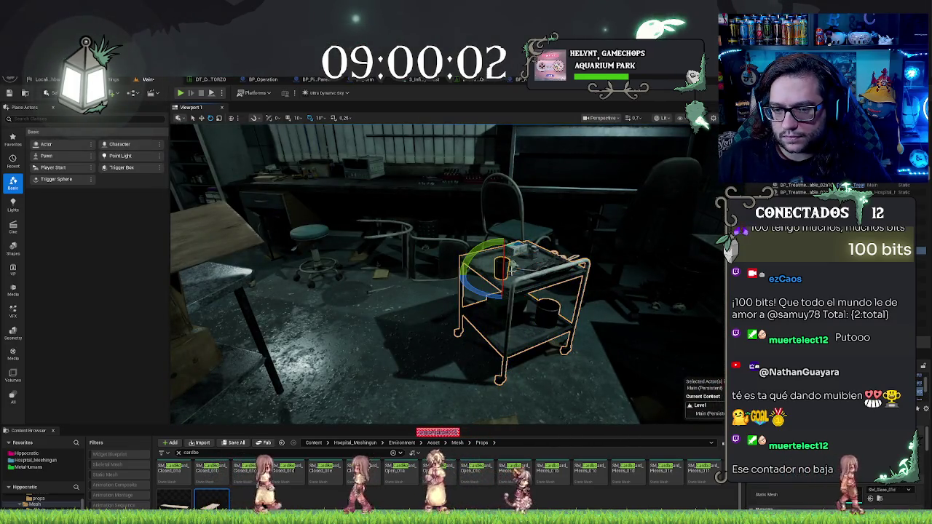
left_click(543, 309)
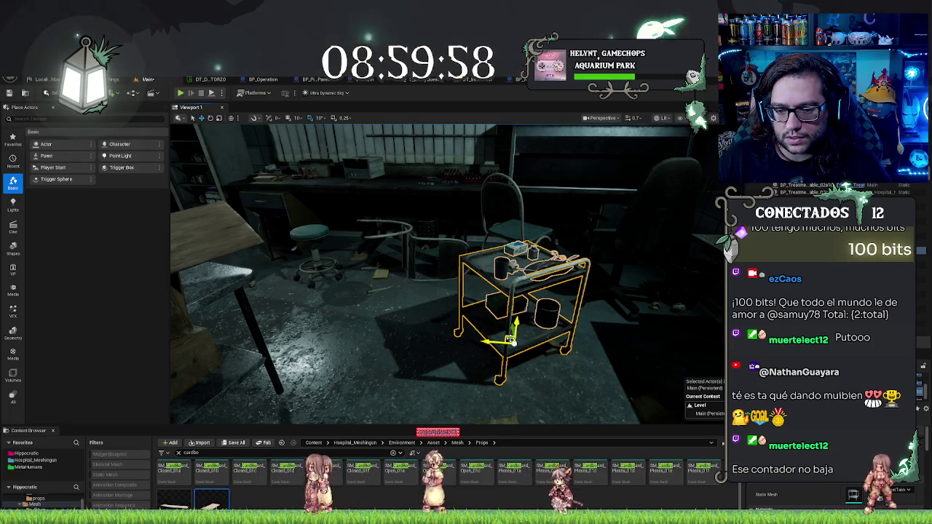
left_click_drag(510, 338, 419, 419)
key("f")
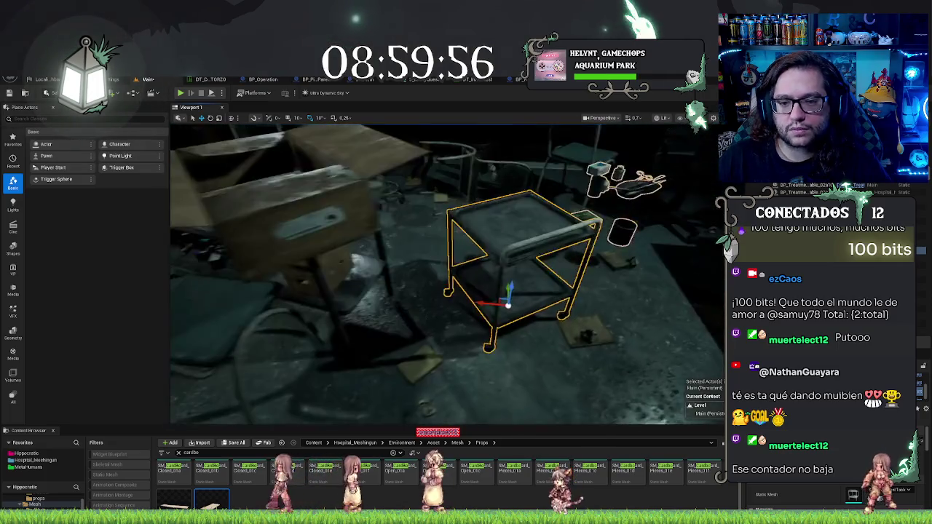
key("e")
left_click_drag(495, 323, 481, 326)
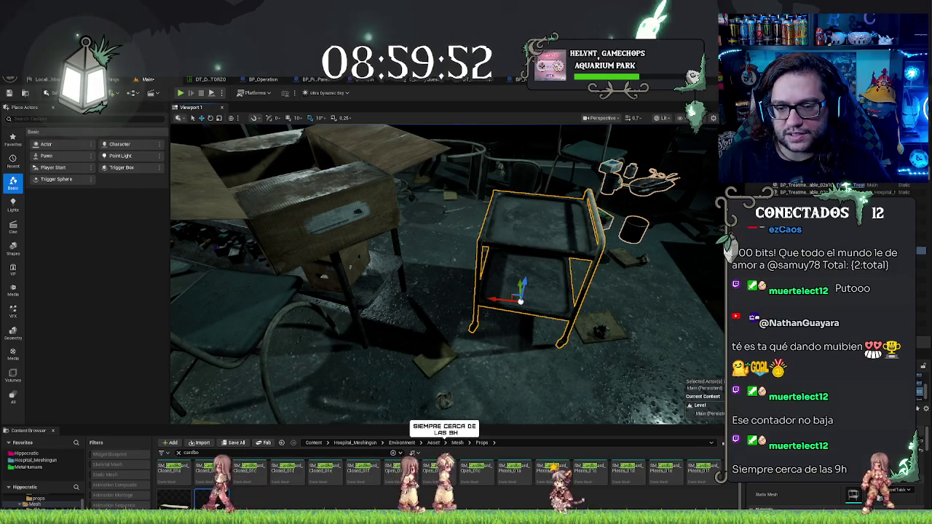
mouse_move(516, 297)
left_mouse_down()
mouse_move(488, 280)
mouse_move(404, 291)
mouse_move(441, 288)
left_mouse_up()
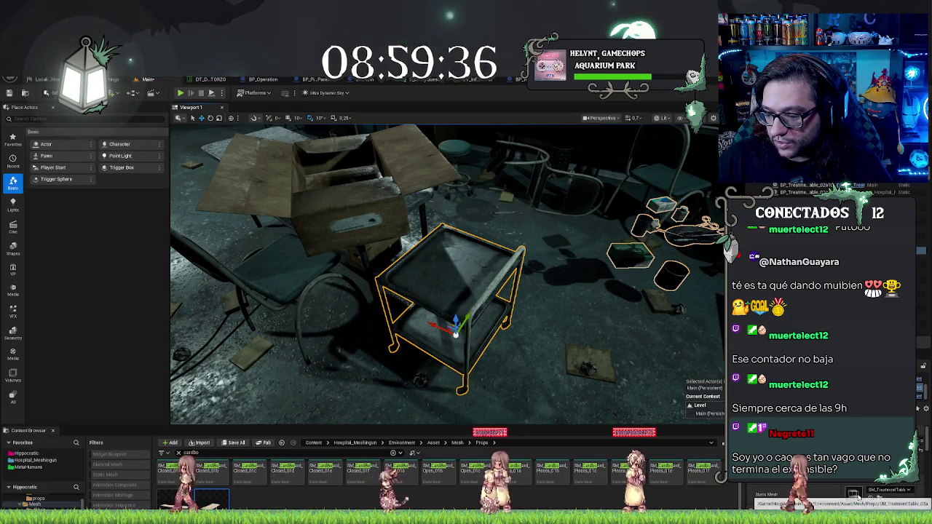
key("Escape")
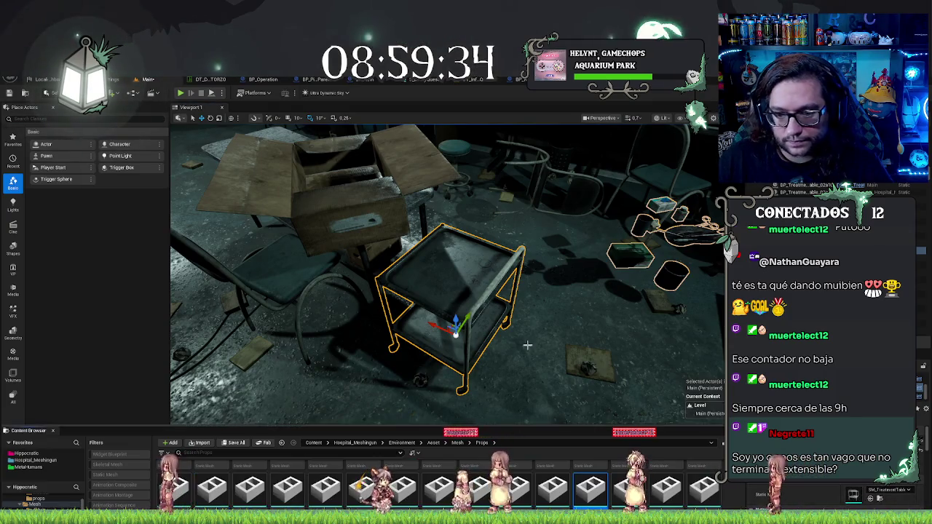
- Delete the old cart and props, place a new treatment cart, rotate it and scale its height down
left_click(630, 255, "ctrl")
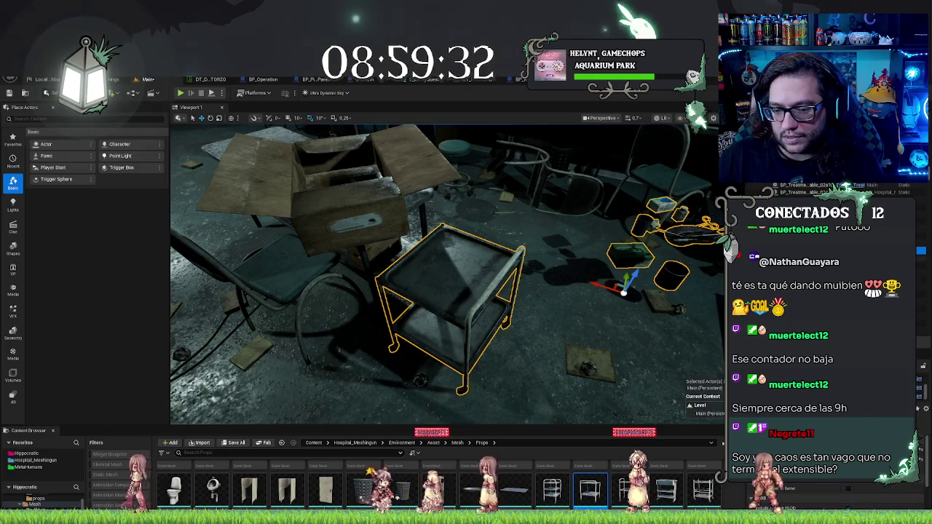
key("Delete")
mouse_move(590, 491)
left_mouse_down()
mouse_move(488, 329)
mouse_move(501, 374)
mouse_move(482, 383)
mouse_move(445, 379)
mouse_move(477, 342)
mouse_move(452, 325)
left_mouse_up()
key("e")
key("r")
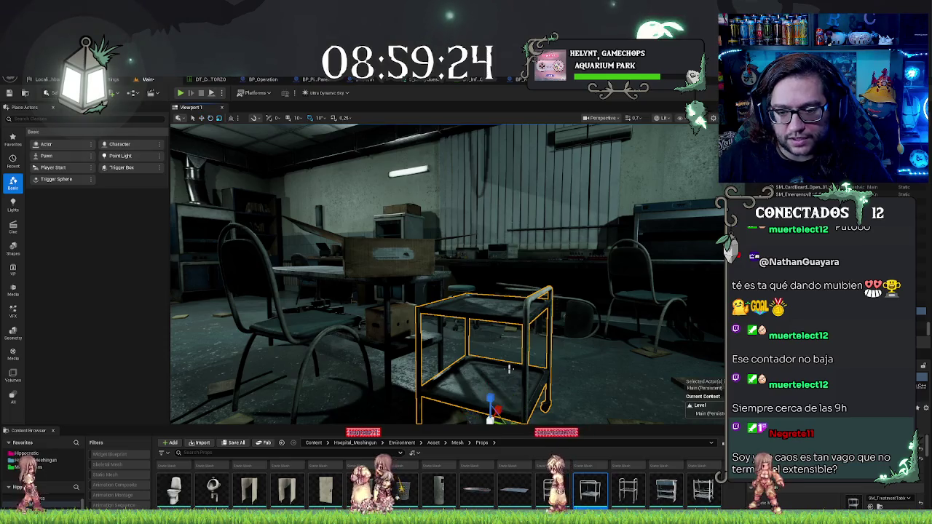
mouse_move(490, 397)
left_mouse_down()
mouse_move(490, 412)
mouse_move(490, 393)
left_mouse_up()
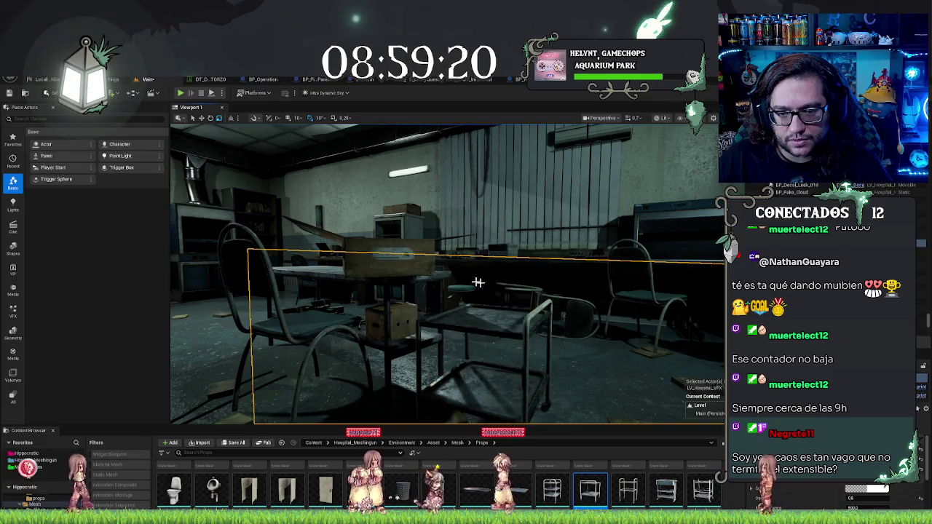
left_click(328, 197)
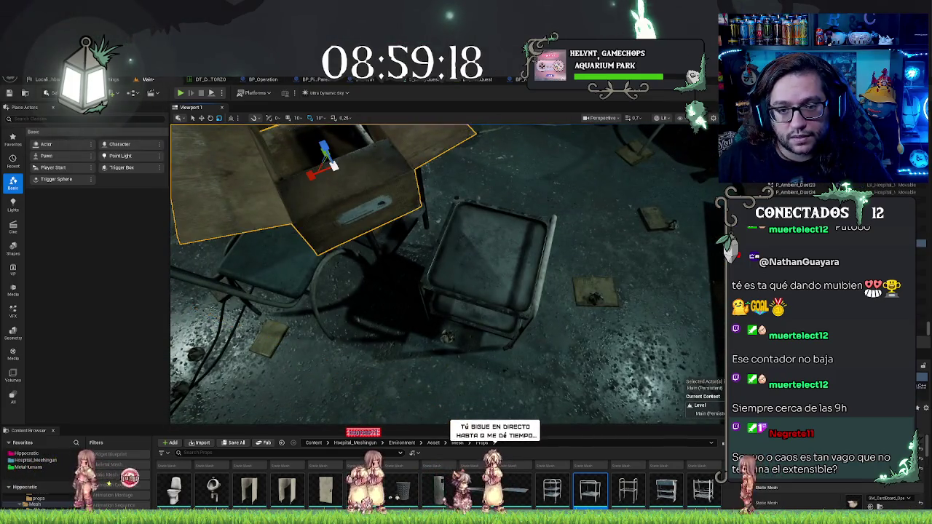
- Rotate the cardboard box to about 50 degrees and lower it down onto the table
key("f")
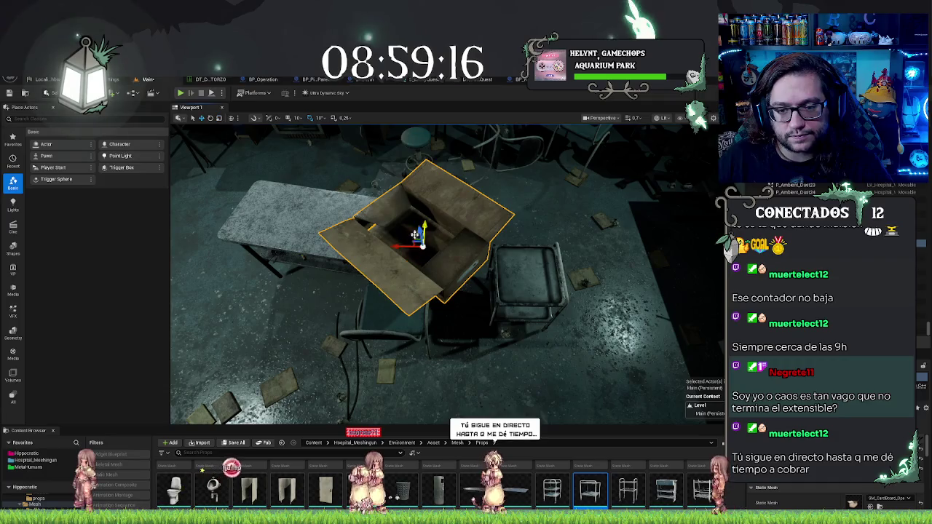
mouse_move(489, 278)
left_mouse_down()
mouse_move(489, 306)
mouse_move(503, 321)
left_mouse_up()
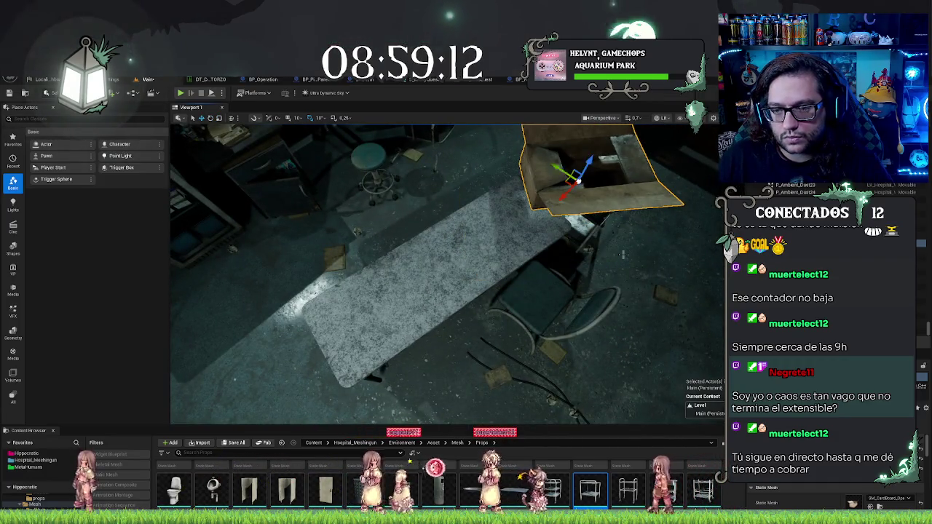
key("f")
key("e")
mouse_move(433, 314)
left_mouse_down()
mouse_move(444, 313)
mouse_move(446, 273)
mouse_move(482, 300)
left_mouse_up()
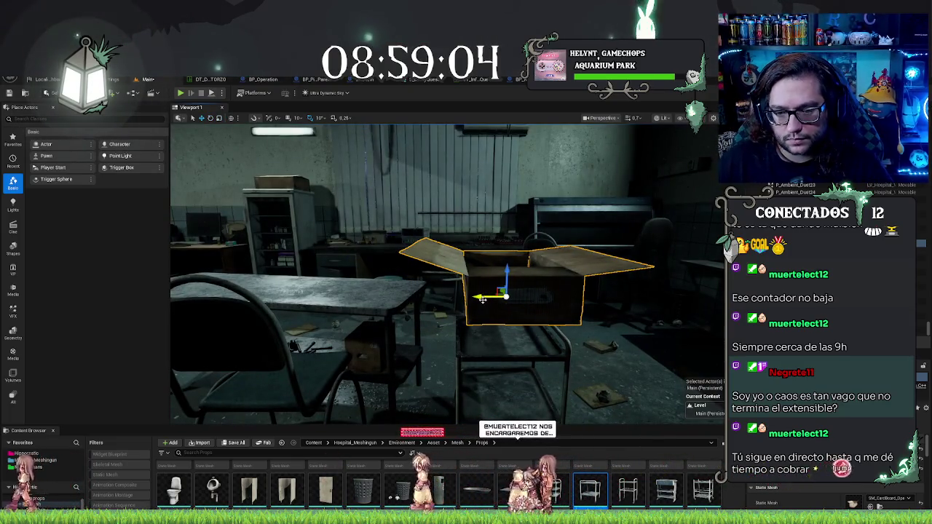
mouse_move(507, 269)
left_mouse_down()
mouse_move(491, 321)
mouse_move(529, 316)
mouse_move(529, 273)
mouse_move(558, 315)
left_mouse_up()
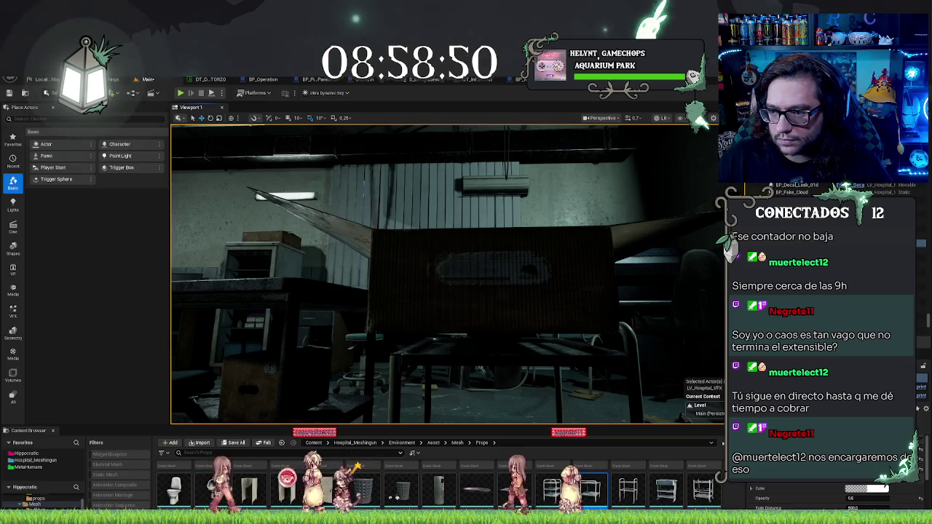
left_click_drag(559, 314, 558, 314)
left_click(495, 277)
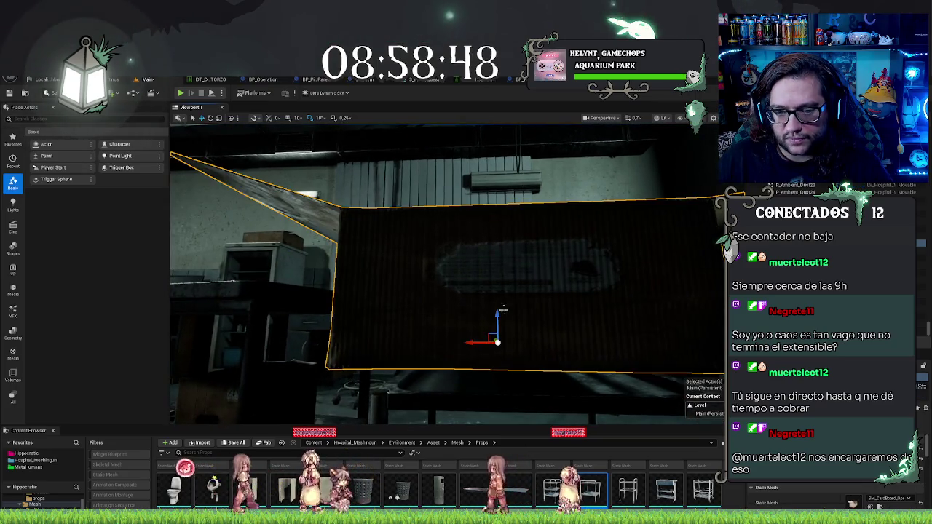
scroll(490, 297, "down", 2)
mouse_move(482, 302)
left_mouse_down()
mouse_move(482, 312)
mouse_move(482, 301)
left_mouse_up()
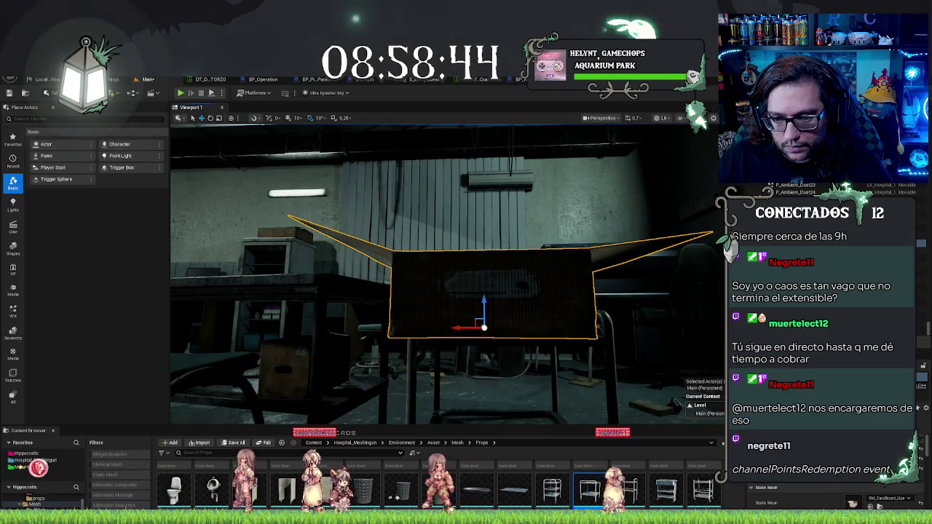
scroll(482, 300, "up", 5)
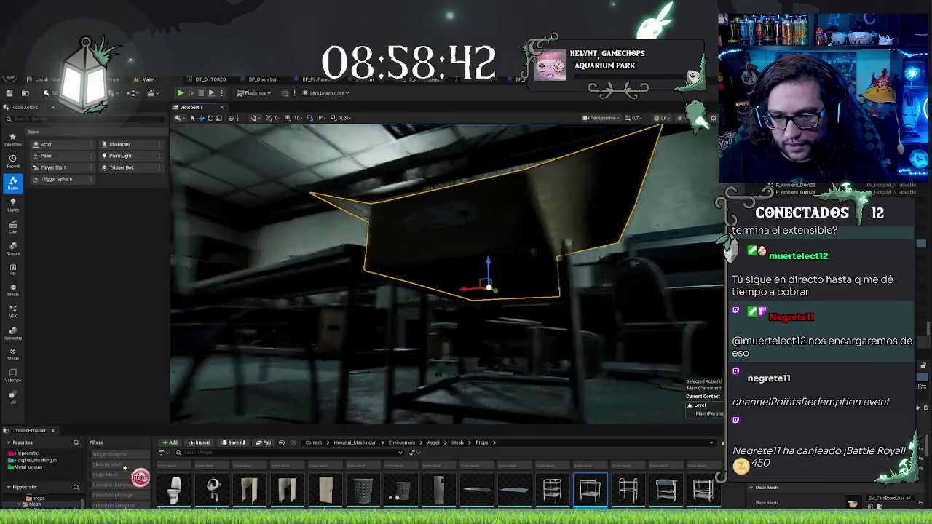
scroll(598, 245, "up", 3)
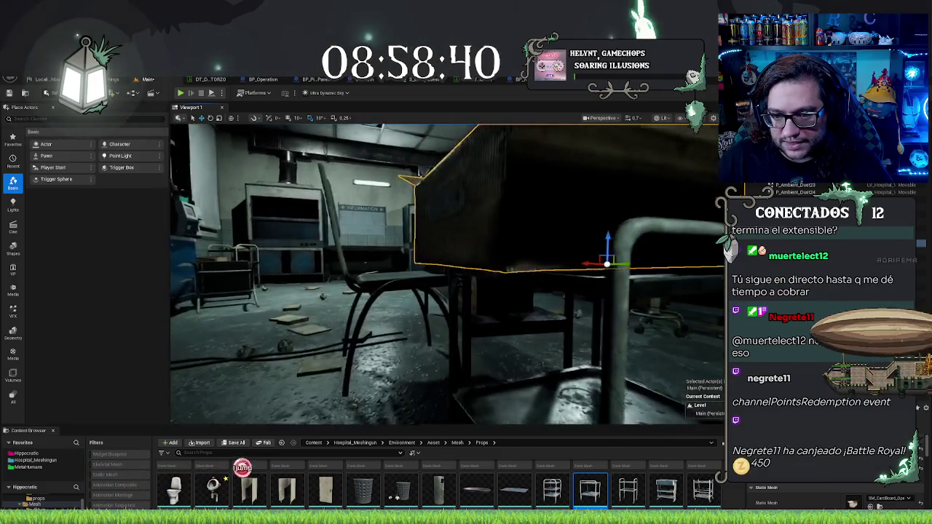
left_click_drag(598, 245, 598, 249)
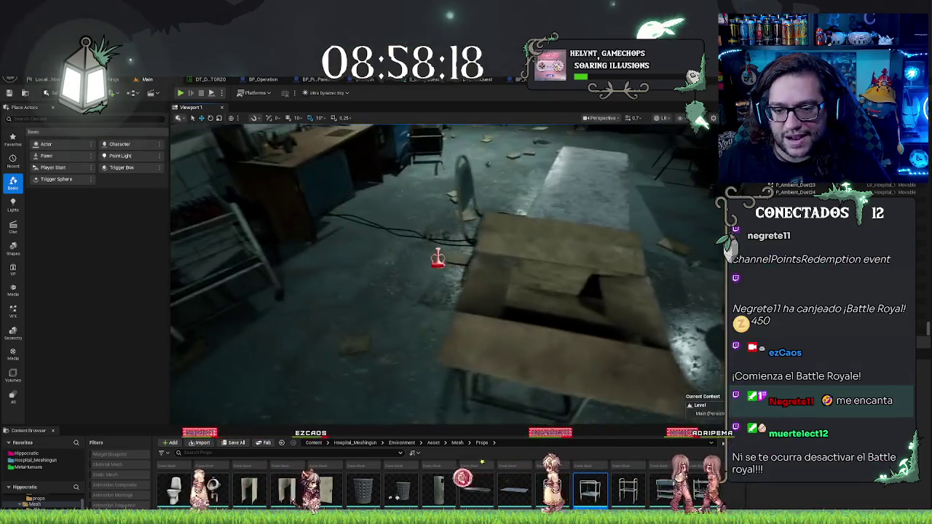
- Locate the box's mesh with Ctrl+B, then switch to Modeling mode and start the CubeGrid tool on it
left_click(535, 358)
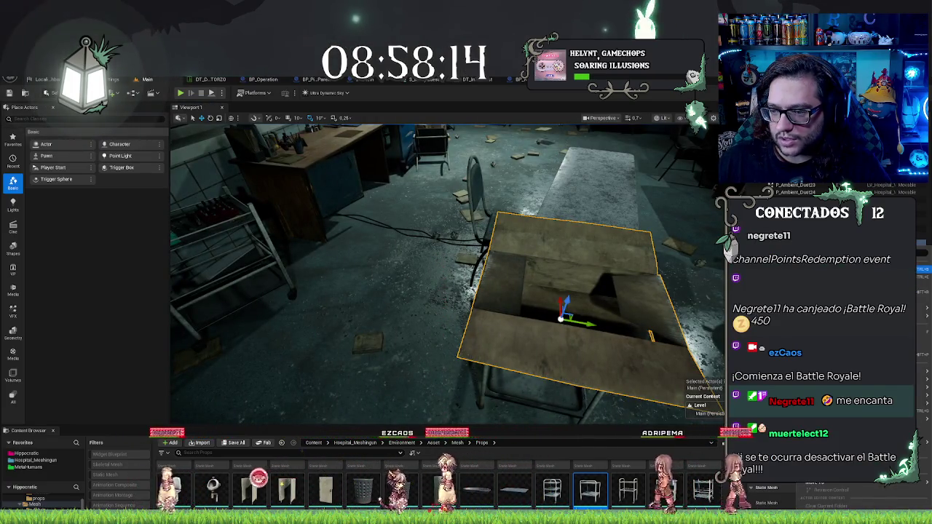
key("ctrl+b")
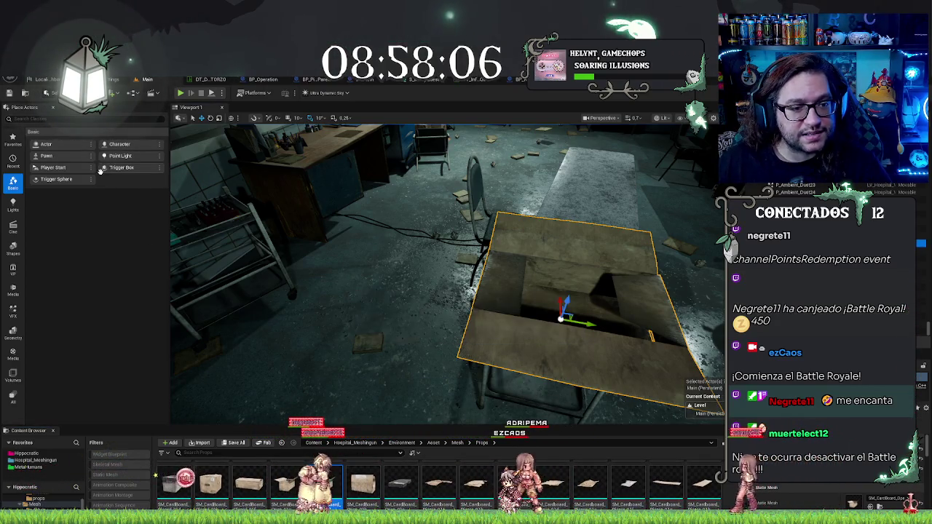
mouse_move(613, 268)
left_mouse_down()
mouse_move(553, 291)
mouse_move(539, 262)
mouse_move(495, 291)
mouse_move(480, 277)
mouse_move(466, 284)
left_mouse_up()
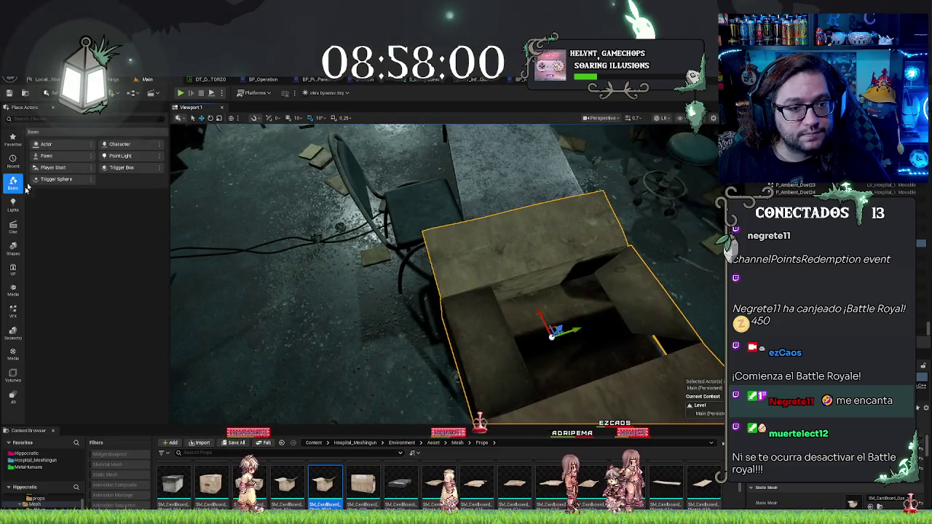
left_click(49, 92)
left_click(67, 137)
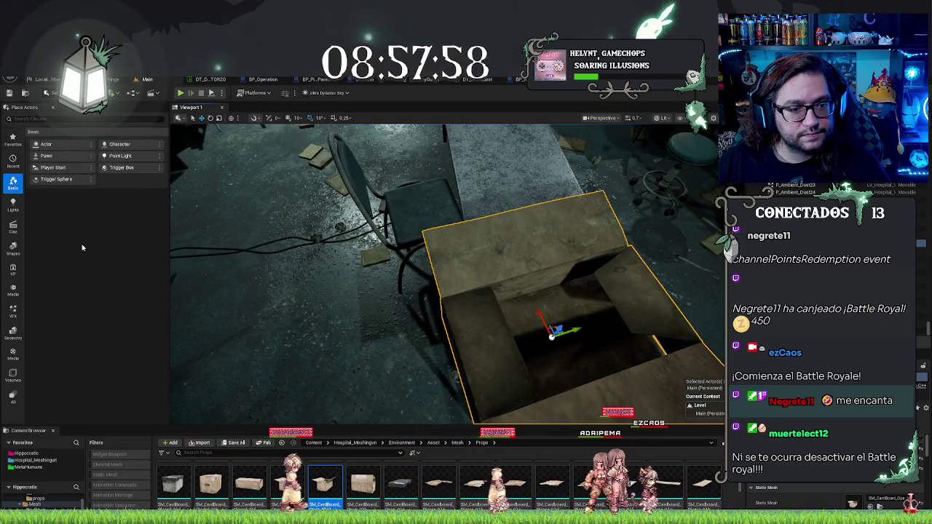
left_click(50, 182)
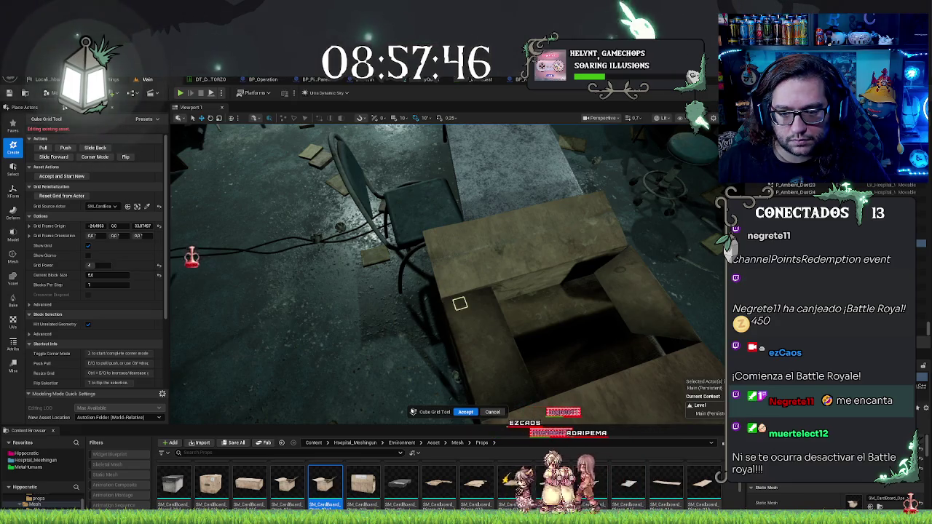
- Mark a cube-grid area across the box top and halve the block size to 2.5, checking from several angles
left_click_drag(486, 345, 564, 393)
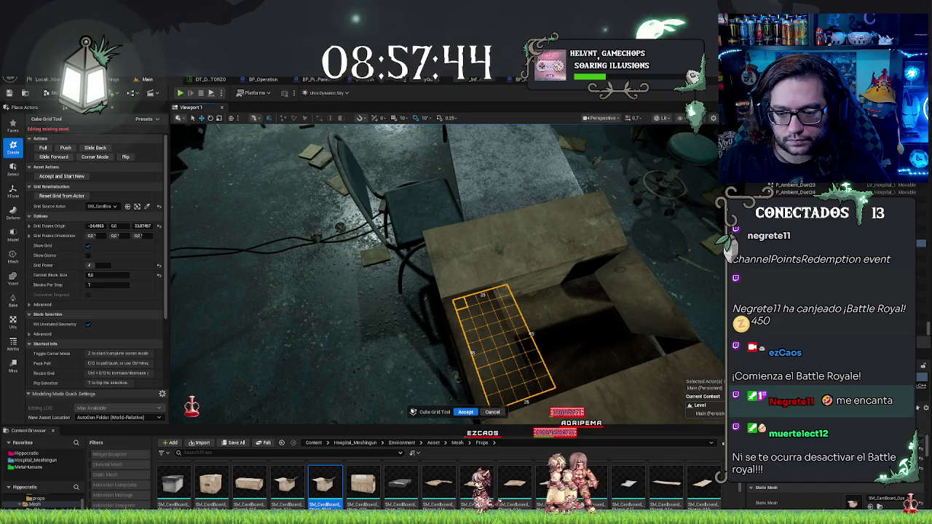
mouse_move(583, 339)
left_mouse_down()
mouse_move(508, 229)
mouse_move(555, 225)
mouse_move(541, 218)
mouse_move(556, 254)
mouse_move(555, 187)
mouse_move(432, 202)
mouse_move(526, 216)
mouse_move(512, 326)
left_mouse_up()
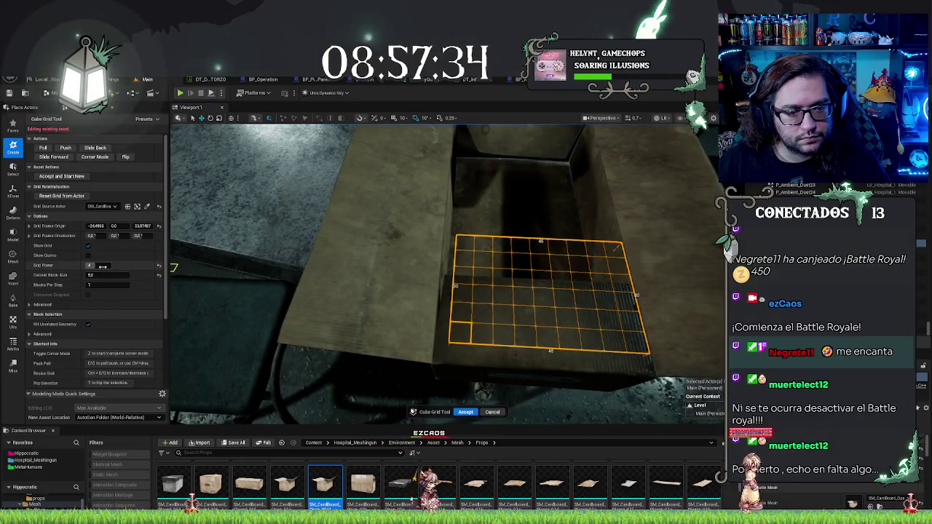
key("ctrl+q")
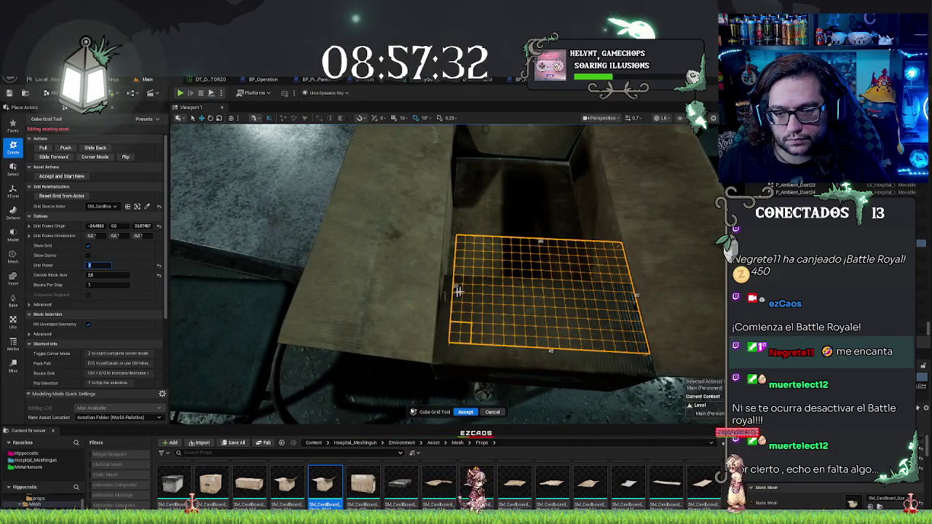
left_click(458, 283)
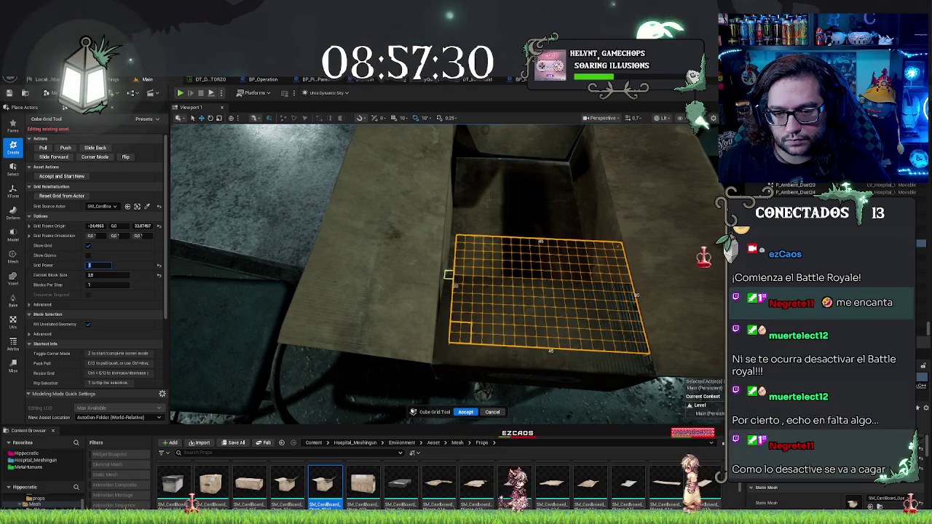
mouse_move(648, 369)
left_mouse_down()
mouse_move(624, 323)
mouse_move(427, 281)
mouse_move(493, 369)
left_mouse_up()
left_click_drag(437, 277, 437, 277)
left_click_drag(629, 315, 629, 315)
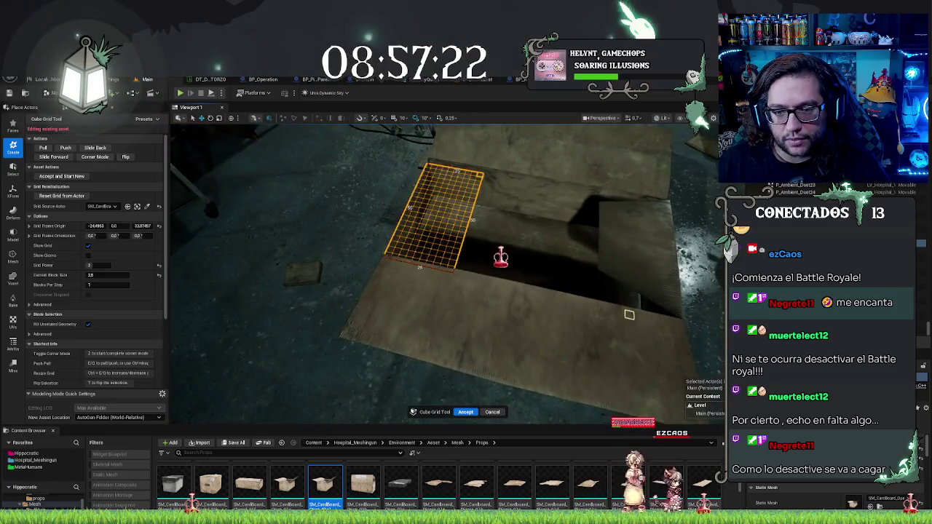
left_click_drag(589, 281, 669, 319)
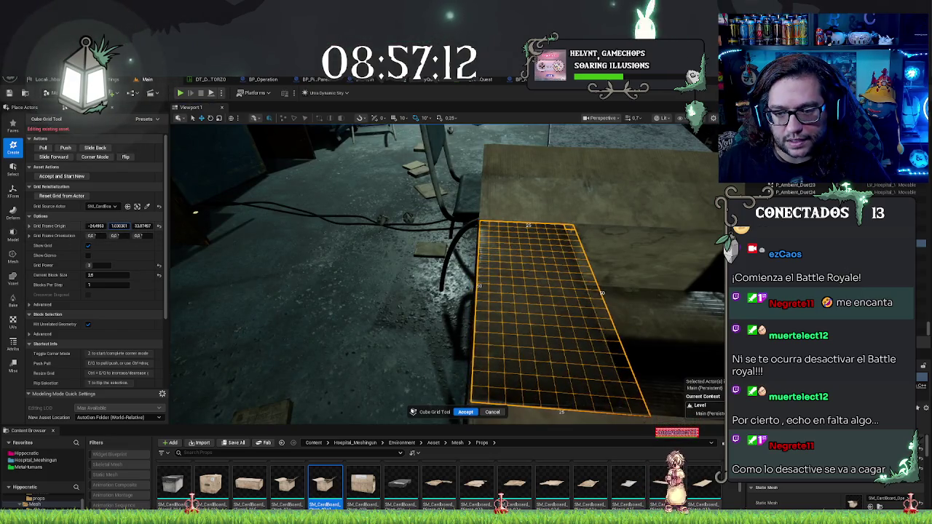
left_click_drag(259, 271, 292, 273)
left_click_drag(603, 322, 603, 323)
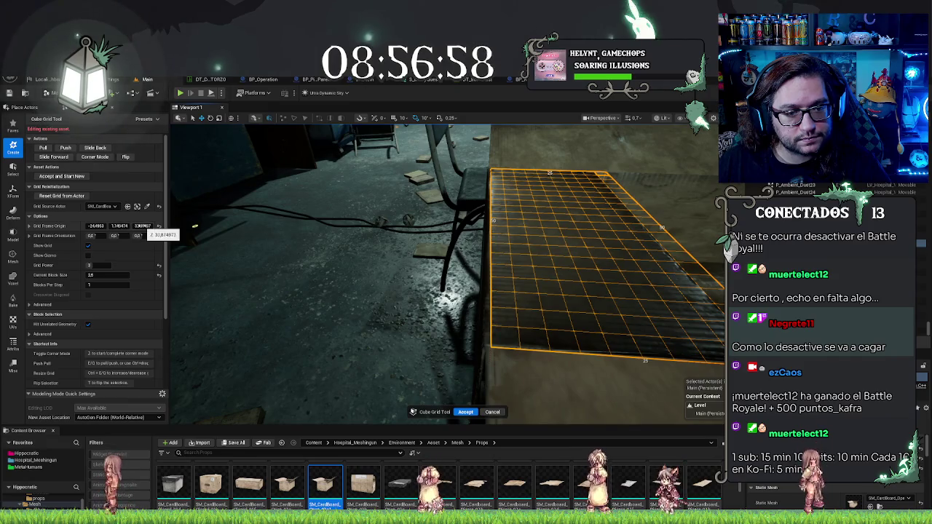
- Raise the Grid Frame Origin Z and shift X to -21.71 so the grid lies on the box top
left_click_drag(142, 225, 120, 226)
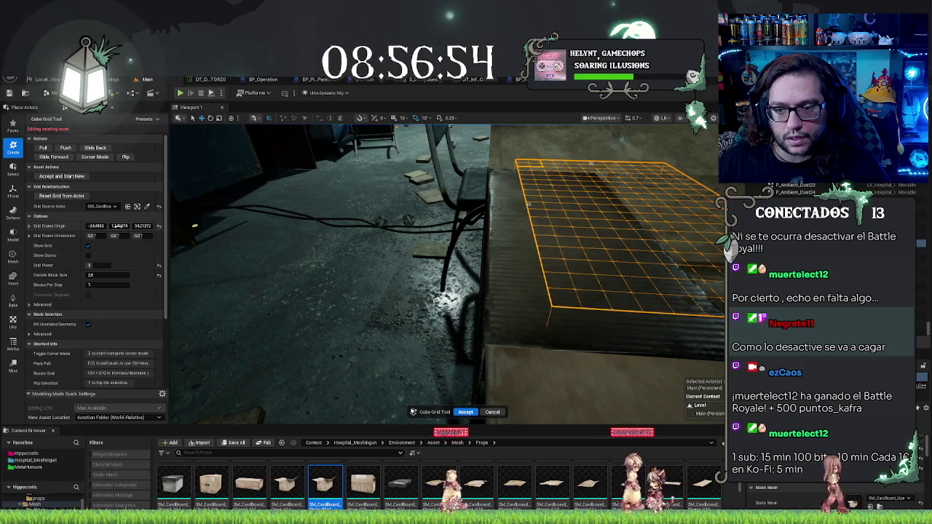
left_click_drag(448, 269, 447, 270)
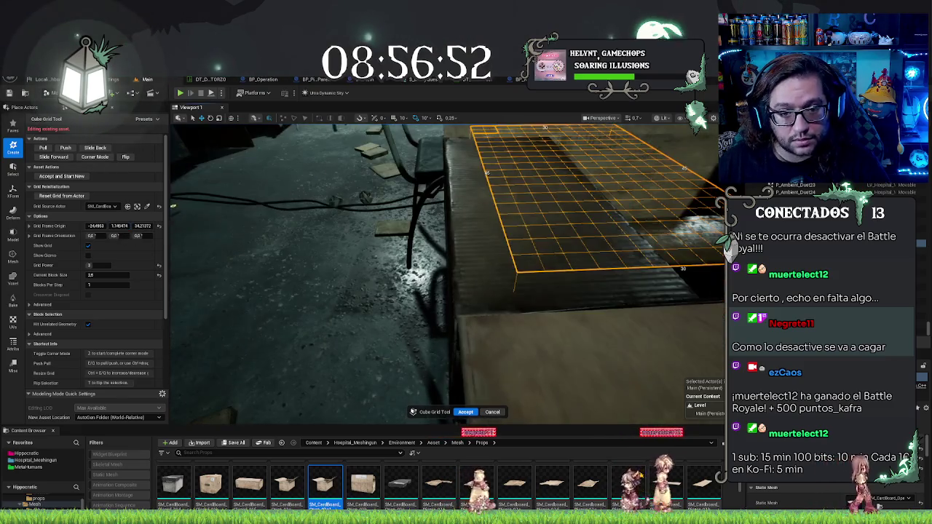
scroll(448, 273, "up", 1)
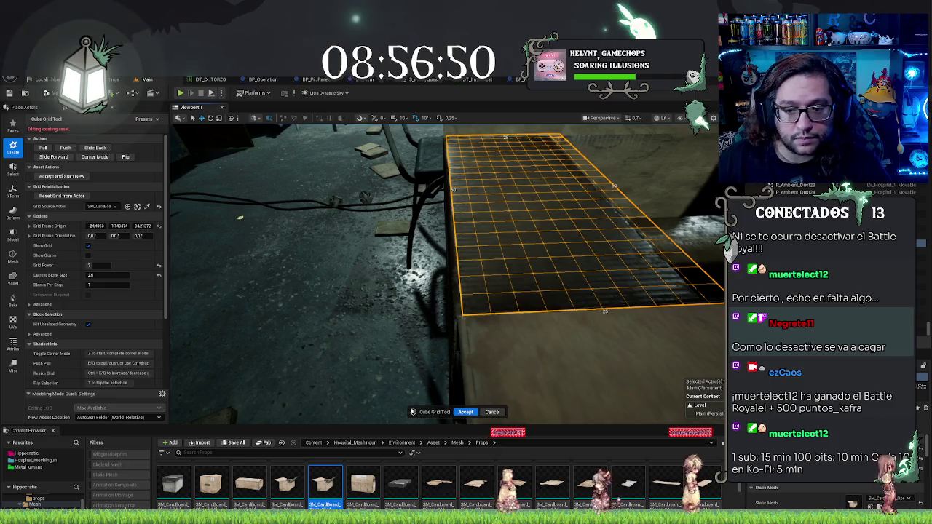
mouse_move(95, 226)
left_mouse_down()
mouse_move(115, 225)
mouse_move(98, 225)
left_mouse_up()
mouse_move(444, 277)
left_mouse_down()
mouse_move(422, 306)
mouse_move(485, 277)
left_mouse_up()
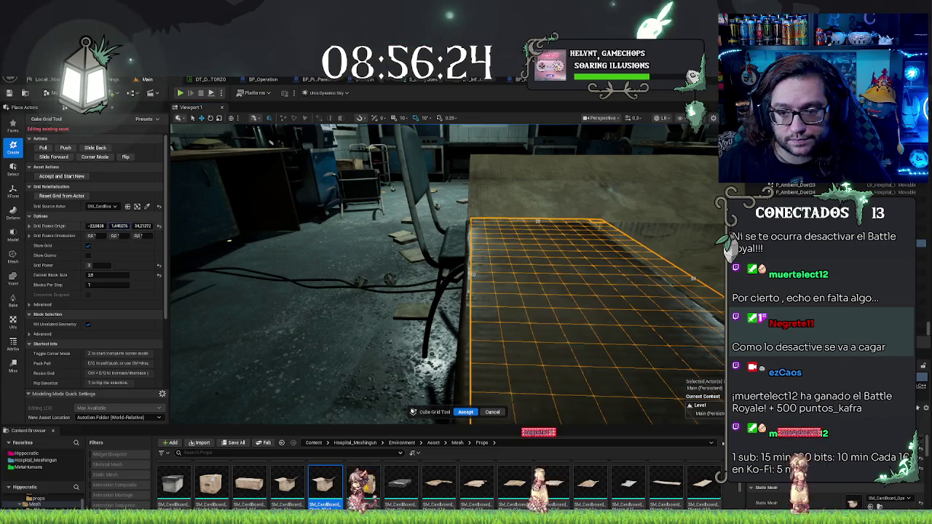
left_click_drag(477, 294, 483, 277)
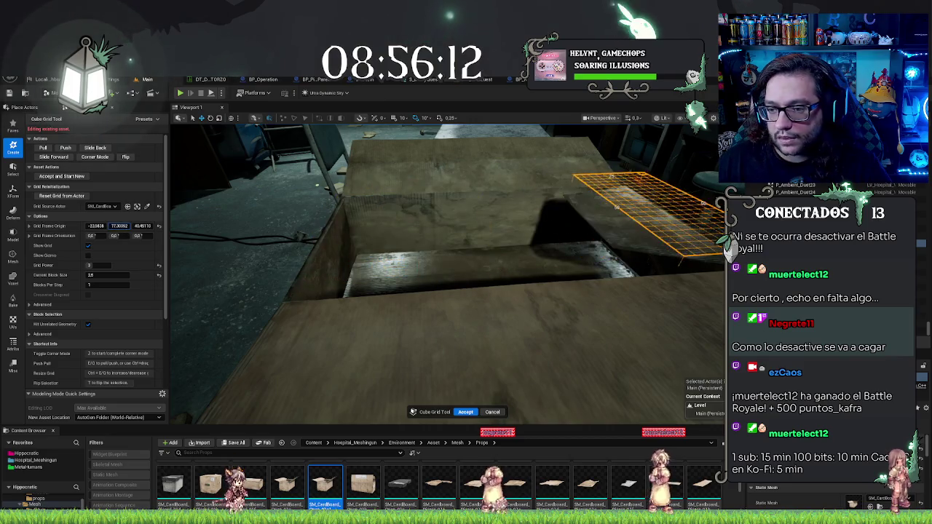
left_click_drag(184, 210, 184, 211)
left_click_drag(494, 234, 521, 126)
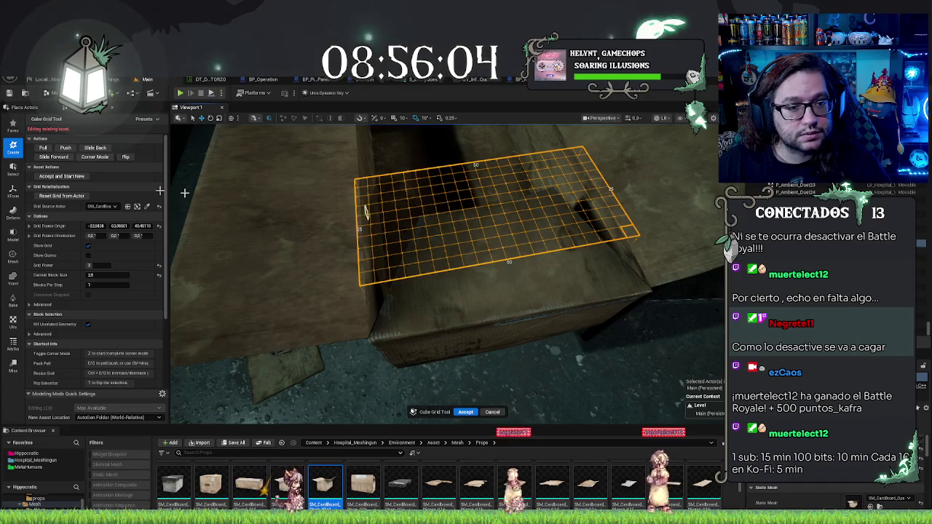
- Mark a 7.5 by 7.5 block rectangle on the box top and select a single block at its edge
left_click_drag(494, 234, 494, 234)
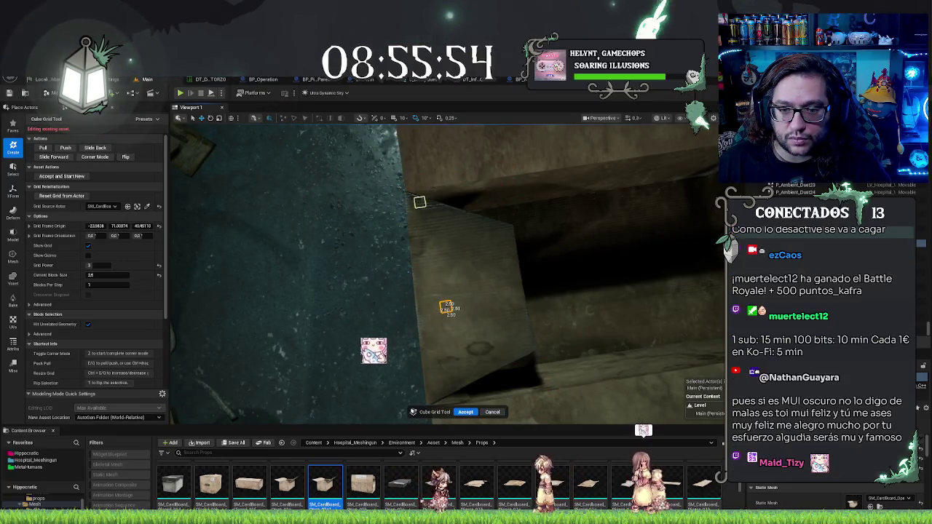
mouse_move(409, 200)
left_mouse_down()
mouse_move(566, 386)
mouse_move(525, 342)
mouse_move(513, 284)
mouse_move(466, 278)
left_mouse_up()
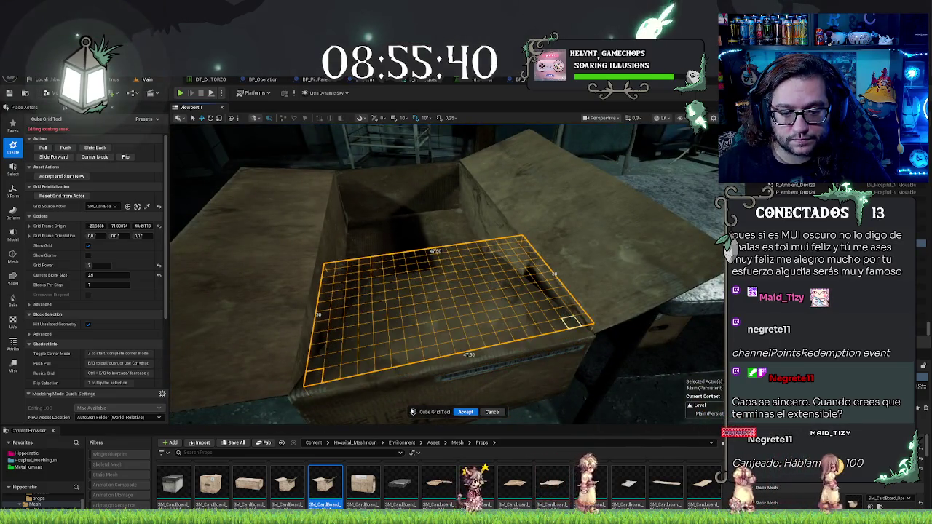
mouse_move(570, 327)
left_mouse_down()
mouse_move(517, 317)
mouse_move(483, 286)
left_mouse_up()
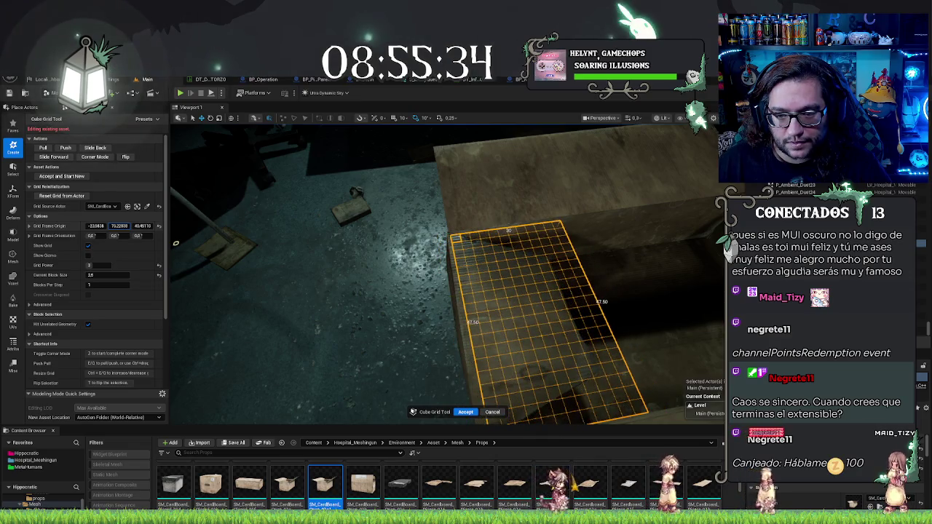
left_click_drag(176, 243, 235, 212)
left_click(660, 266)
mouse_move(588, 317)
left_mouse_down()
mouse_move(384, 255)
mouse_move(354, 312)
mouse_move(527, 215)
mouse_move(596, 322)
left_mouse_up()
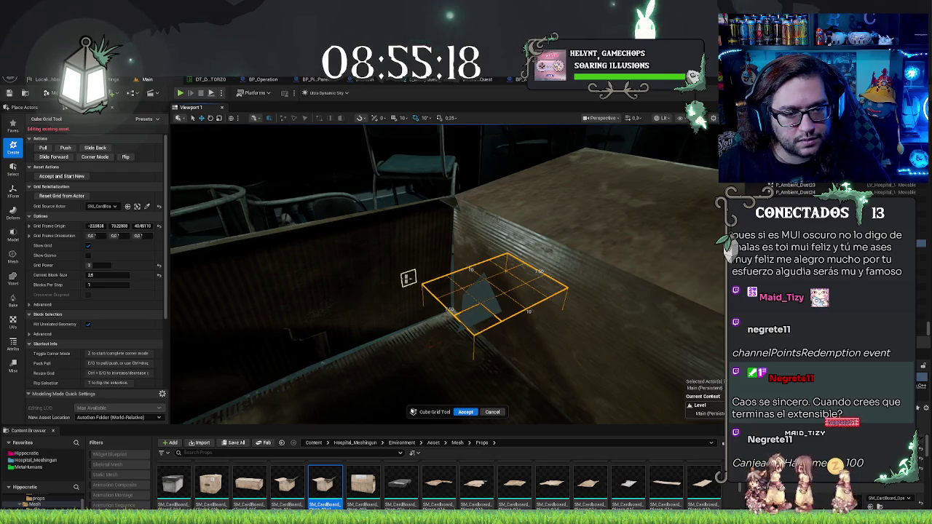
- Accept the Cube Grid edit on the cardboard box and save the LV_Hospital_Main_SetDress map
left_click_drag(451, 294, 466, 315)
scroll(461, 318, "down", 10)
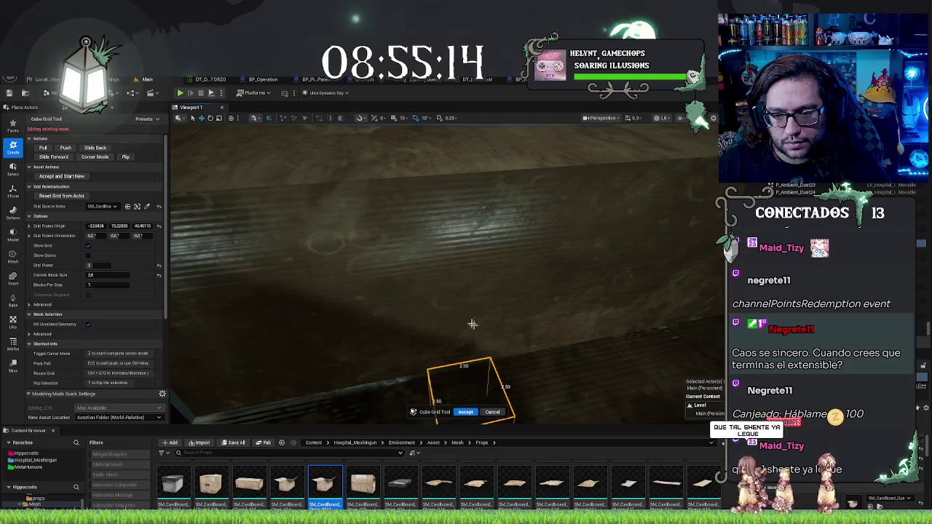
mouse_move(461, 318)
left_mouse_down()
mouse_move(521, 372)
mouse_move(509, 348)
mouse_move(437, 313)
left_mouse_up()
key("Return")
left_click_drag(91, 202, 146, 232)
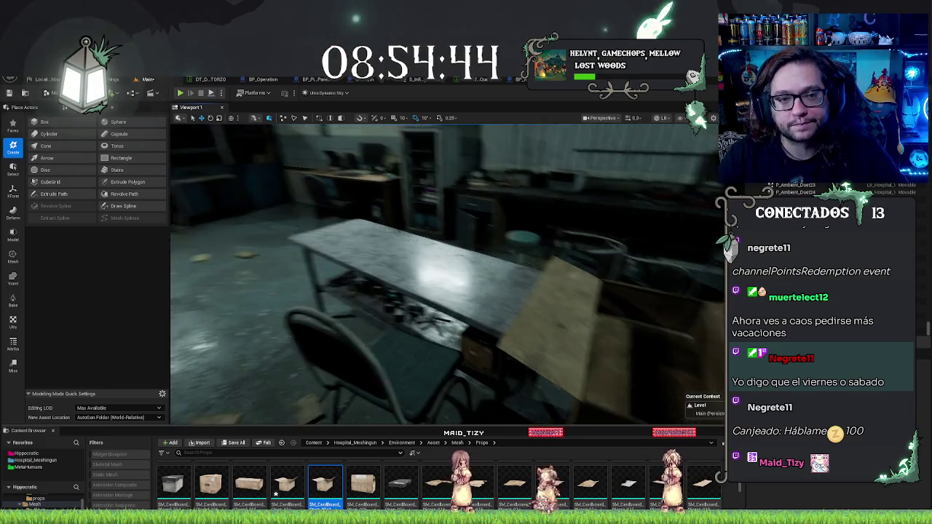
key("ctrl+s")
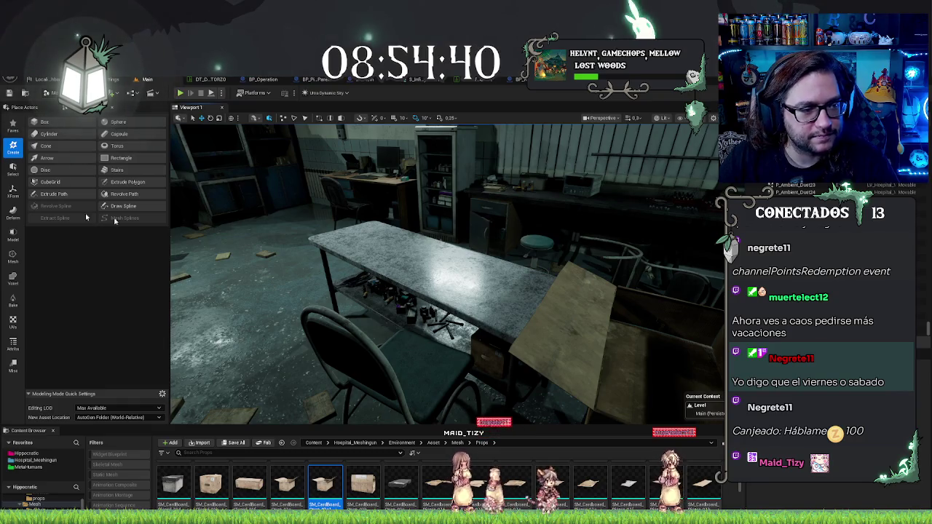
- Turn the view toward the table and room, then start Play In Editor with Alt+P
left_click_drag(258, 184, 207, 107)
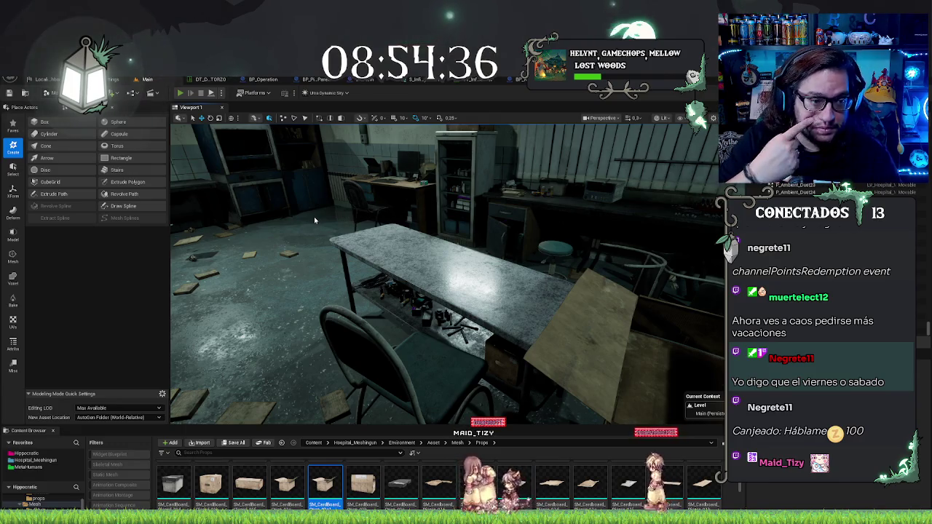
key("alt+p")
- Walk through the dark corridors into the red-lit ward and talk to the patient
key("w")
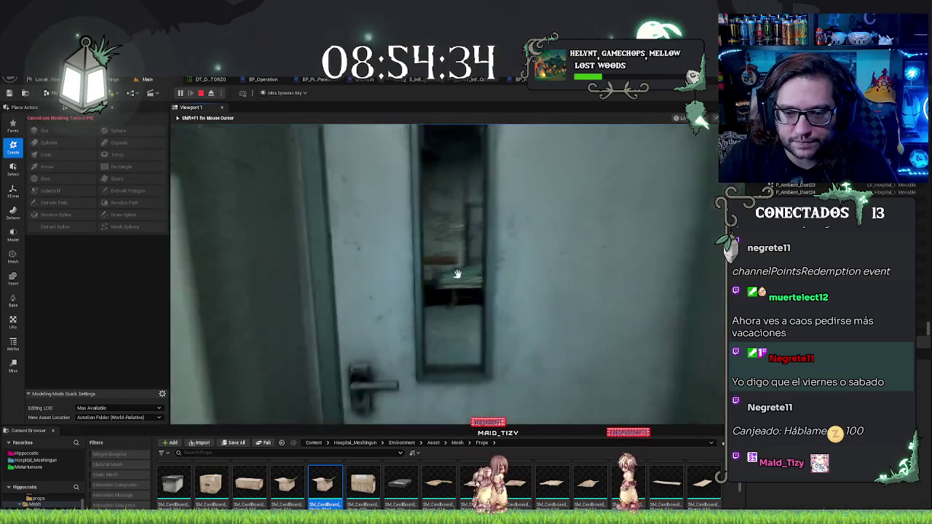
key("w")
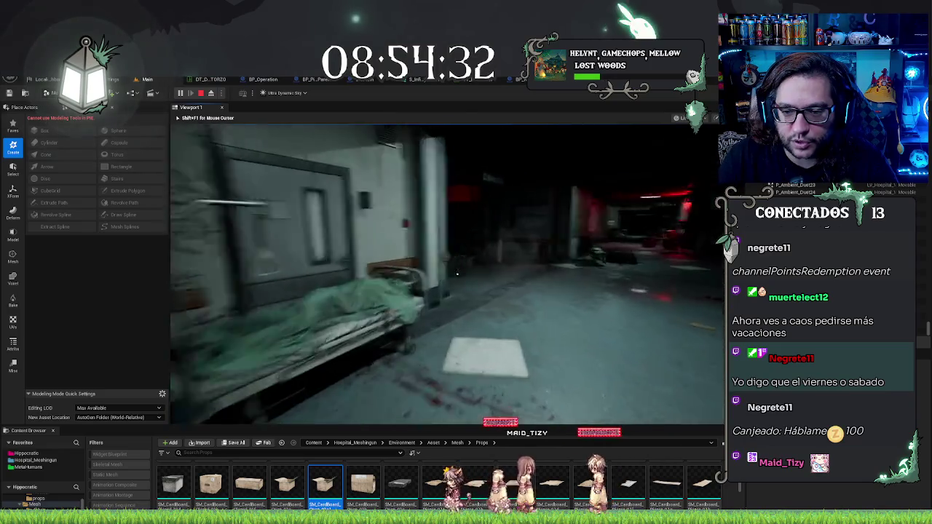
key("w")
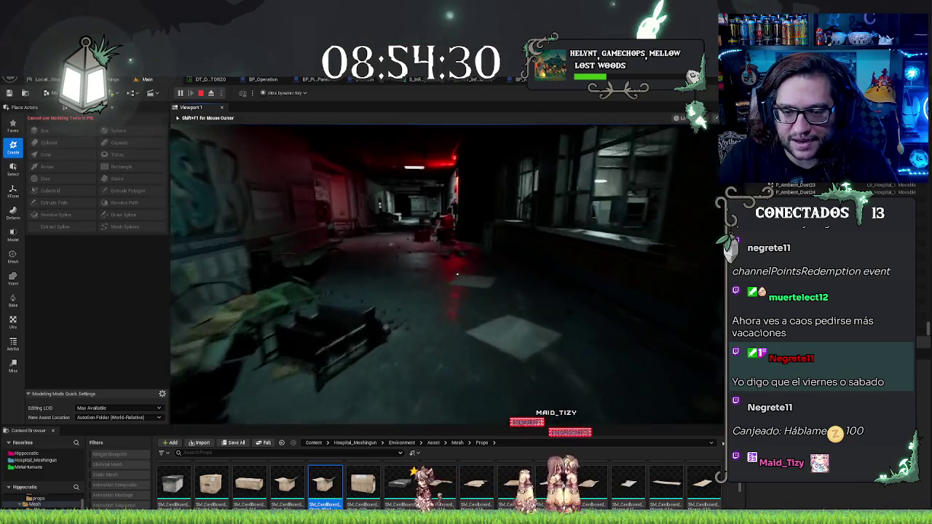
key("w")
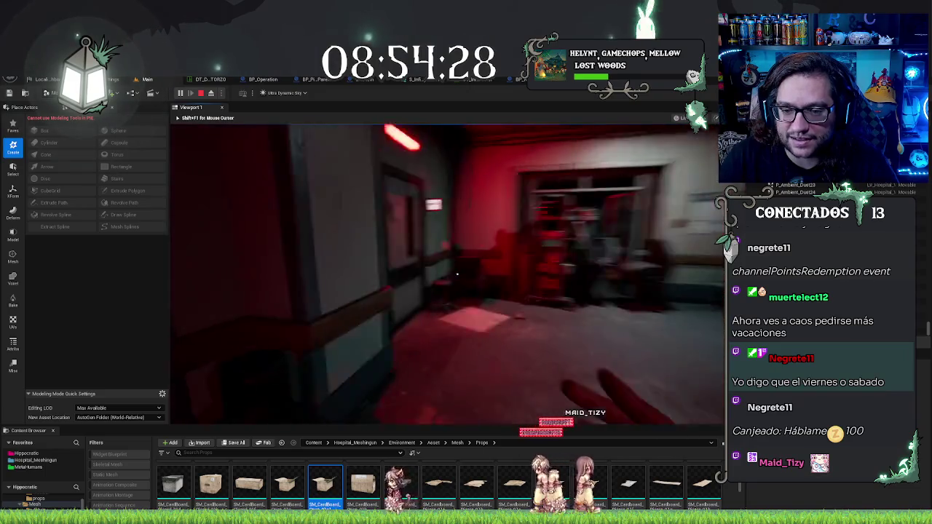
key("w")
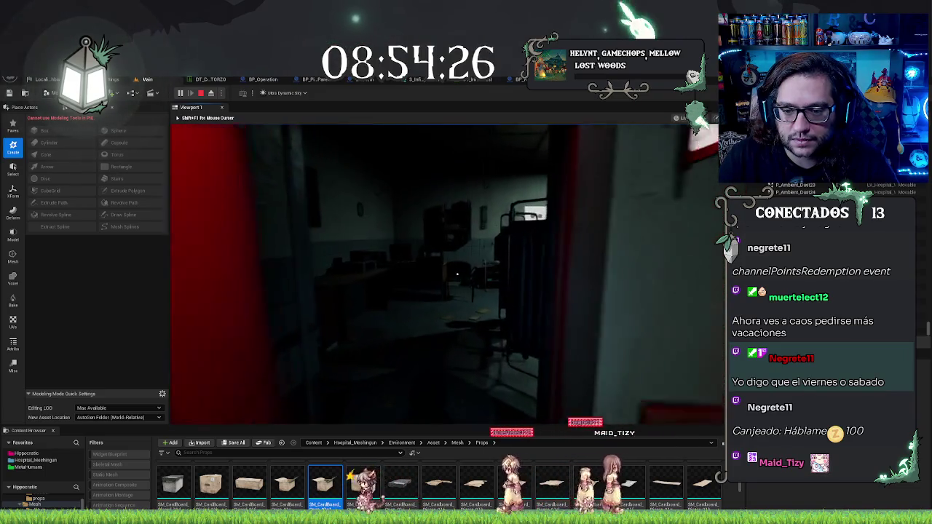
key("w")
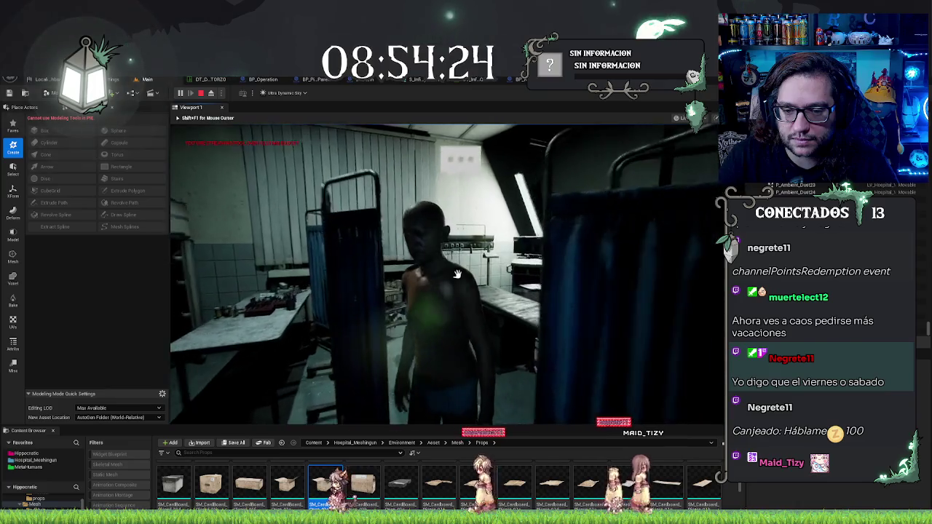
key("e")
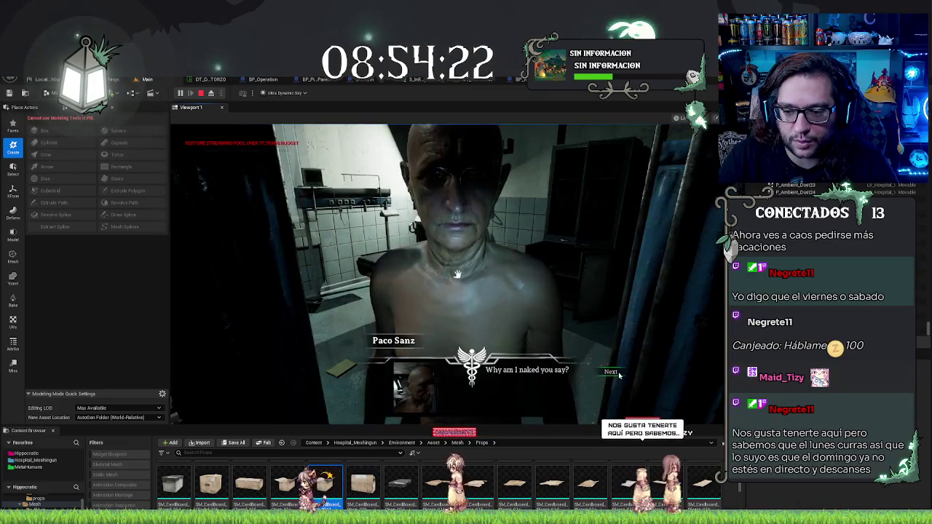
- Agree to the surgery in the dialogue and cut along the torso's dashed incision line
left_click(605, 395)
left_click(591, 385)
left_click(610, 385)
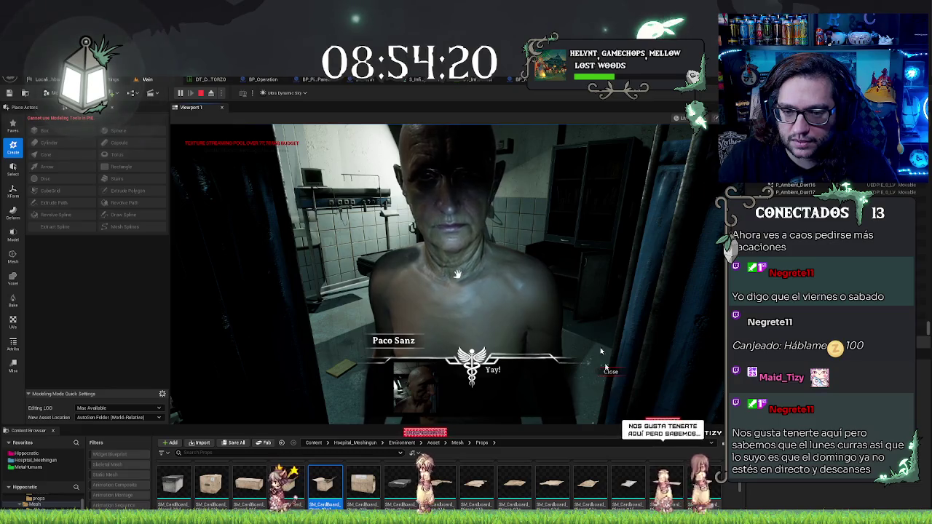
left_click(612, 373)
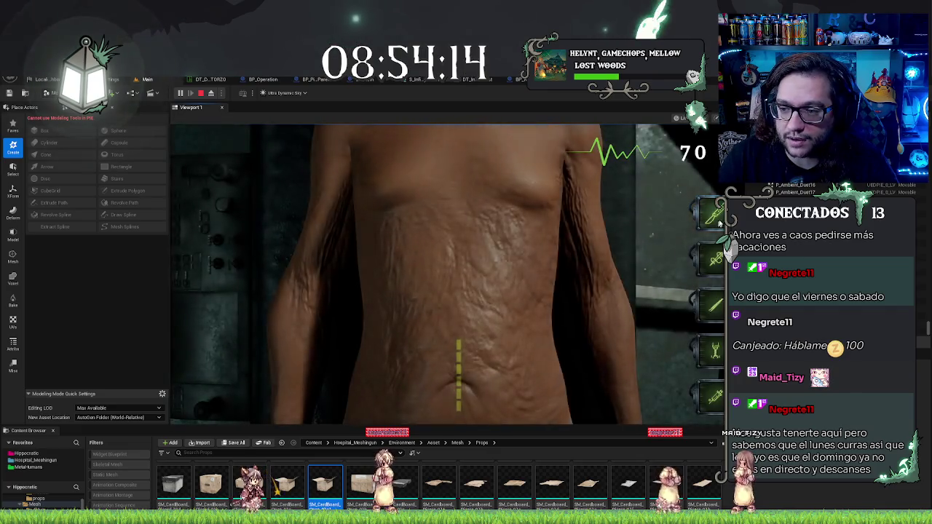
left_click_drag(461, 346, 460, 406)
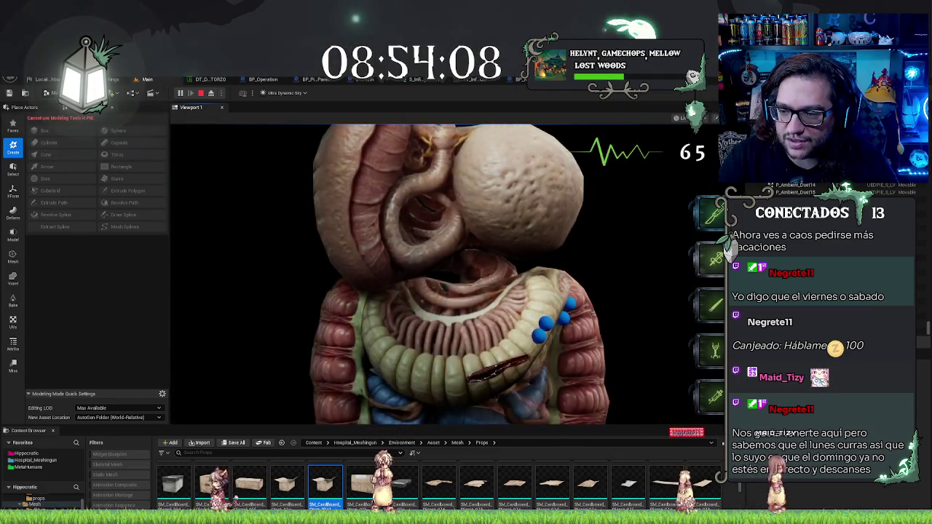
left_click(514, 356)
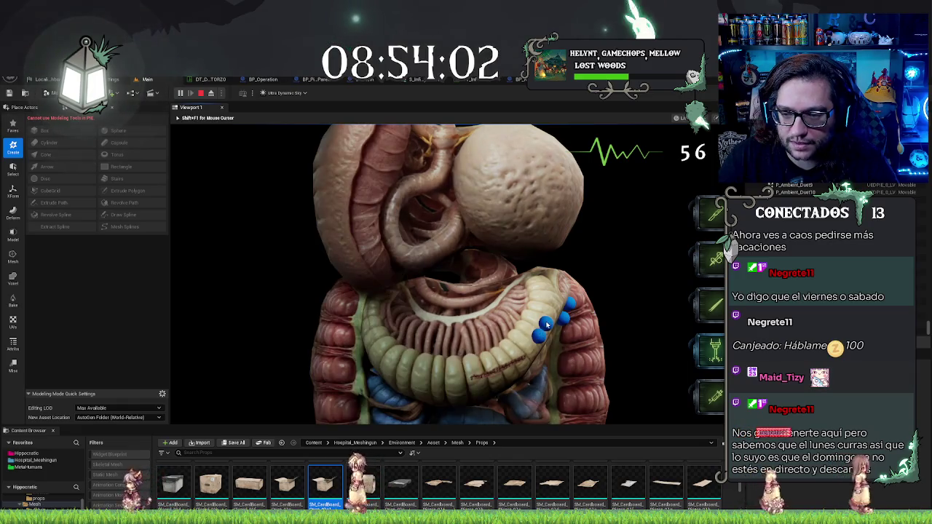
- Repair the colon by treating its blue markers and closing the gash
left_click(543, 332)
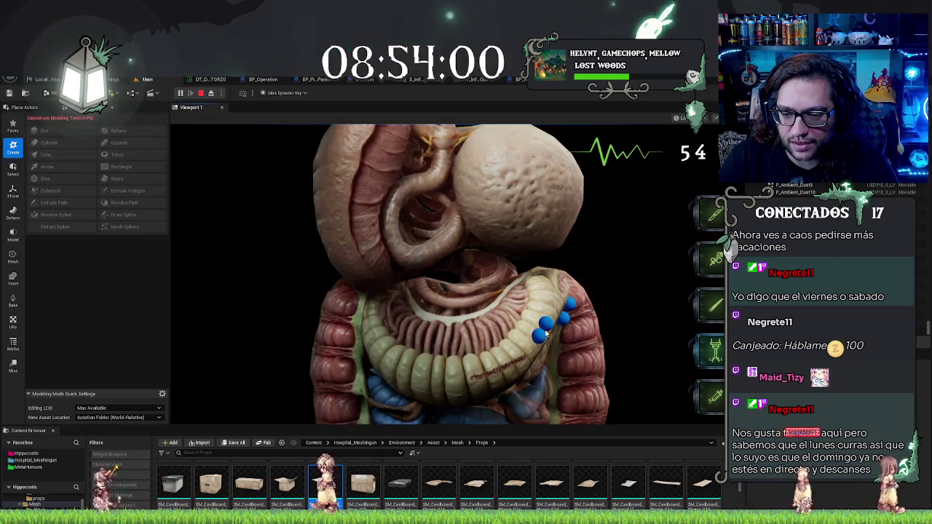
left_click(539, 337)
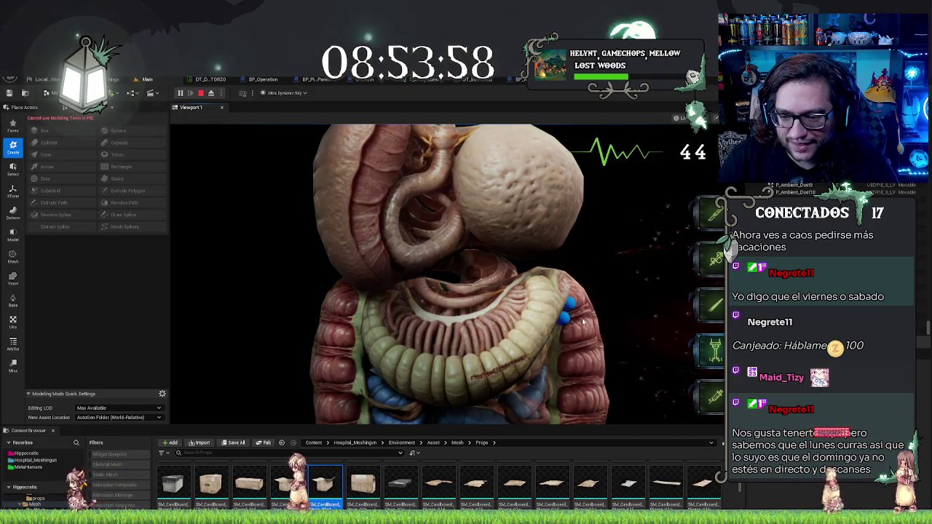
left_click(565, 317)
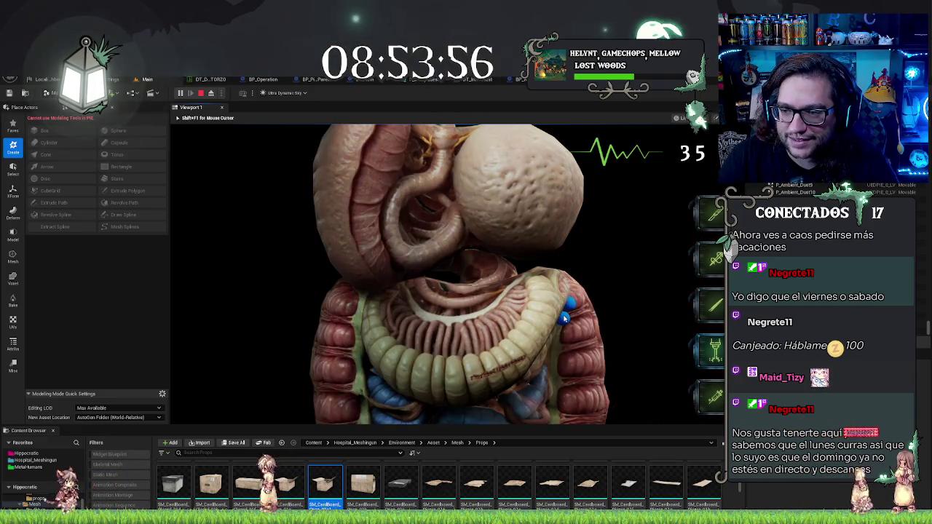
left_click(624, 291)
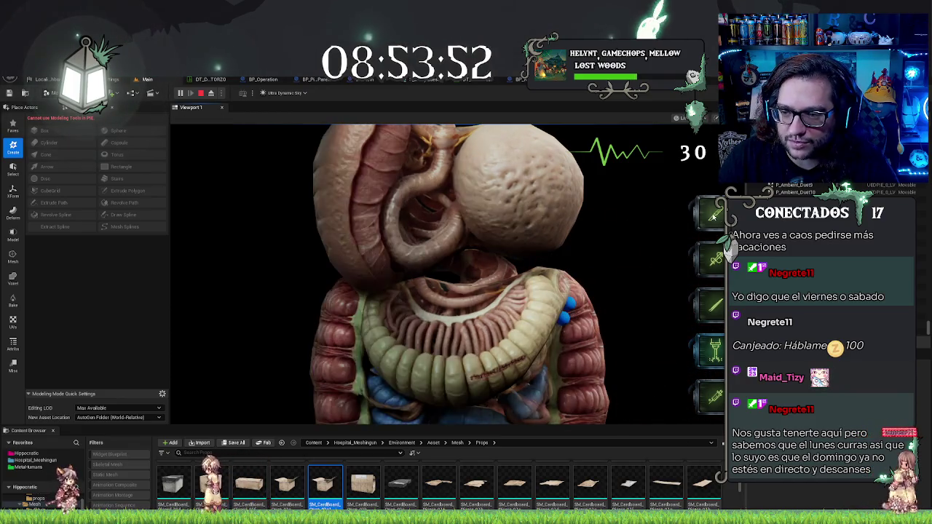
left_click(661, 299)
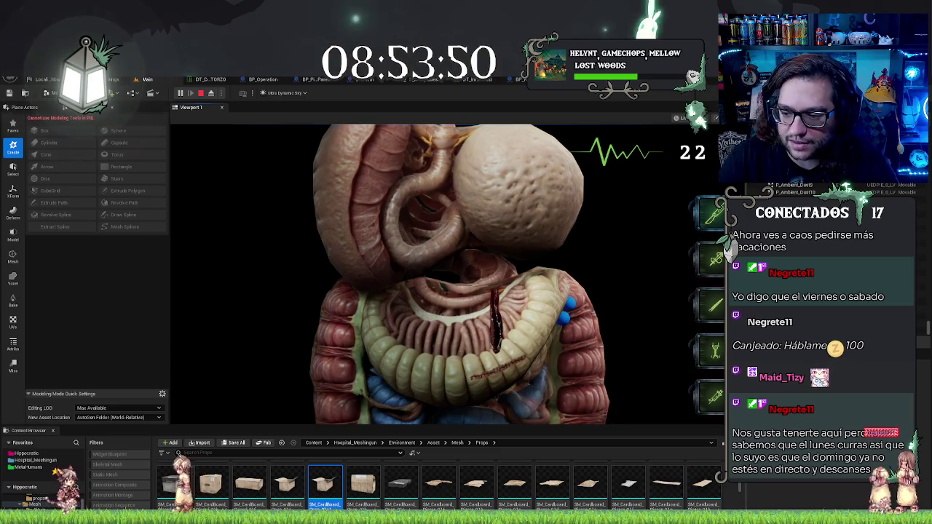
left_click(502, 345)
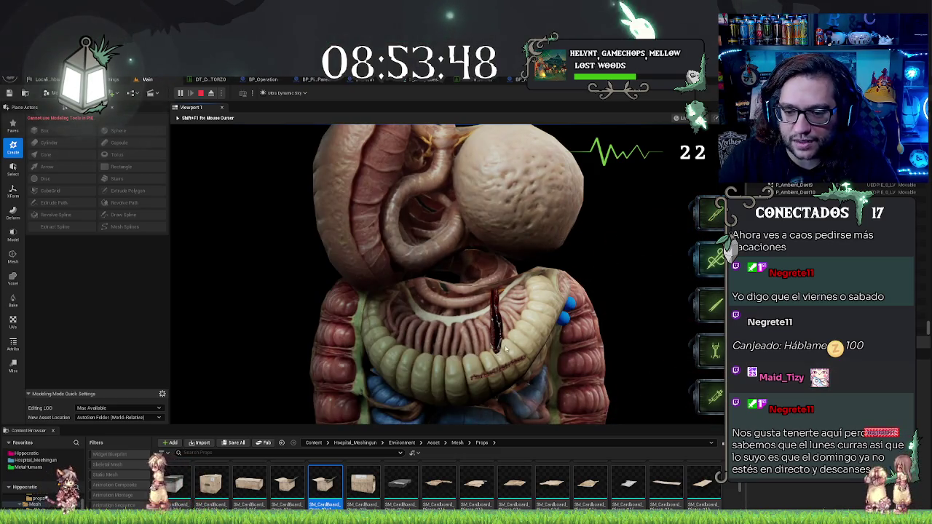
left_click(495, 350)
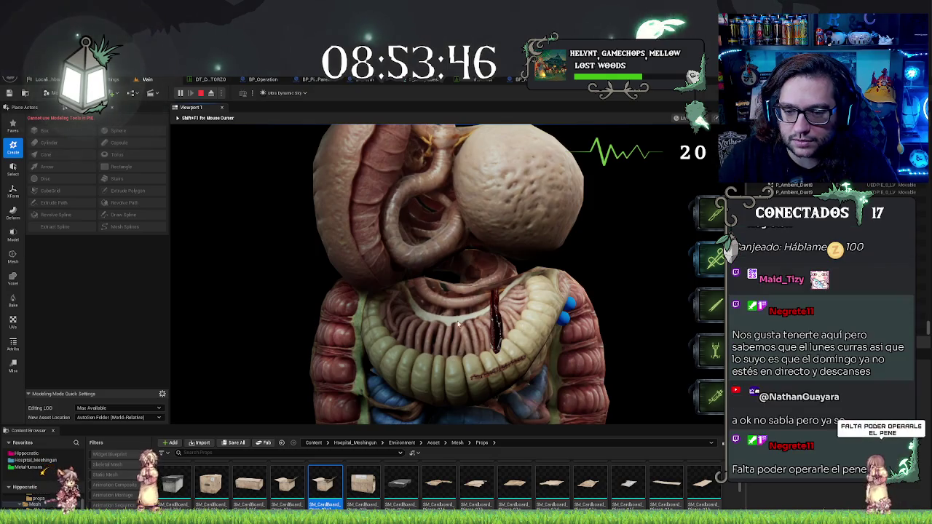
left_click(458, 324)
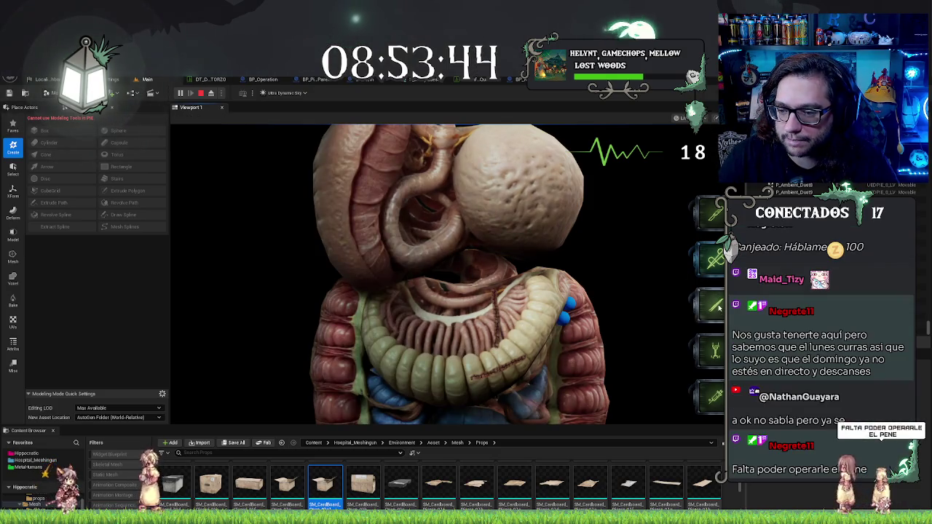
left_click(569, 312)
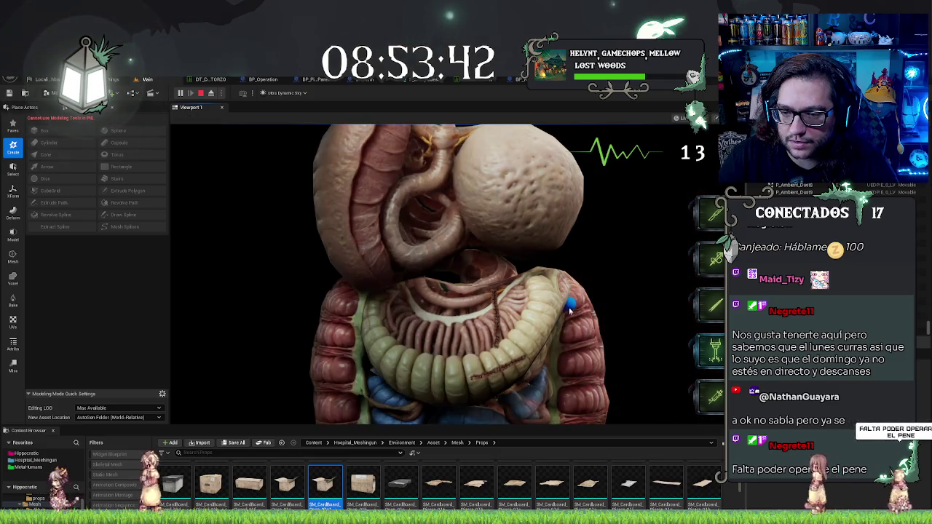
left_click(568, 308)
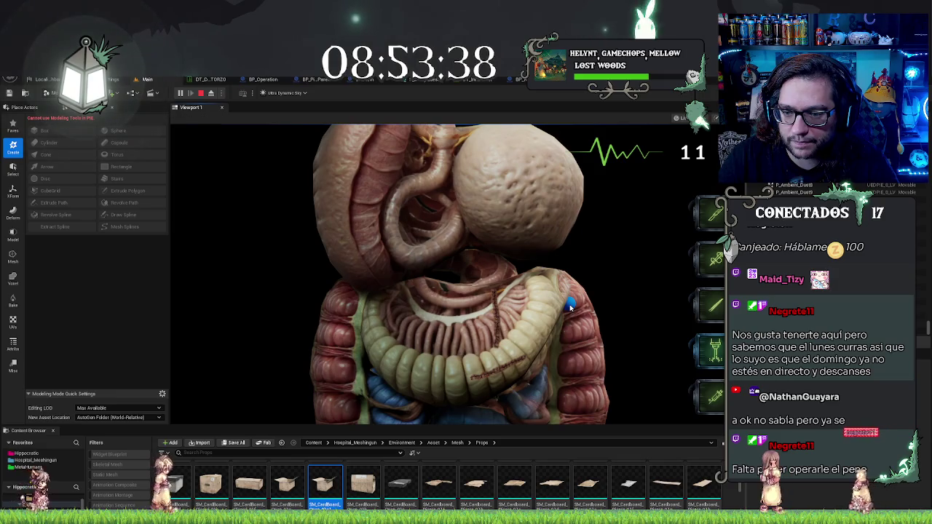
left_click(569, 309)
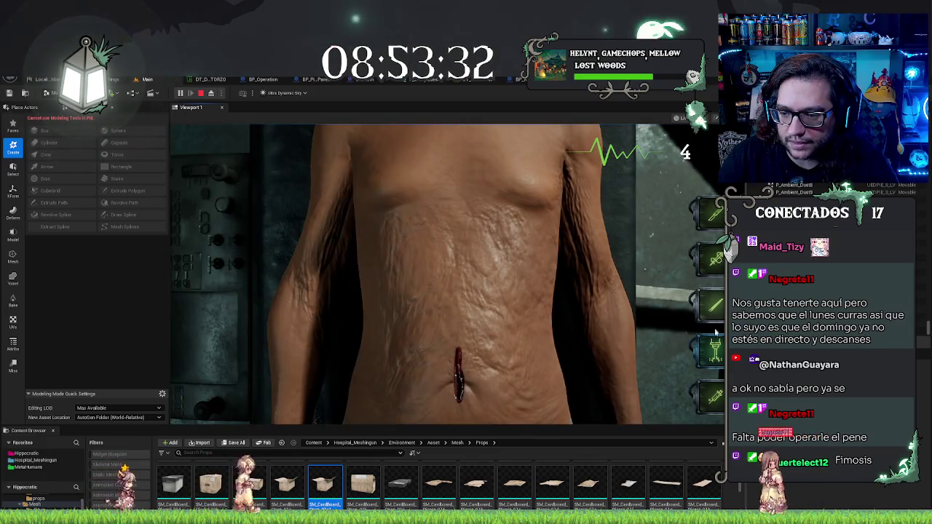
- Make a final cut on the torso incision, then stop the play-test with Esc
left_click(448, 354)
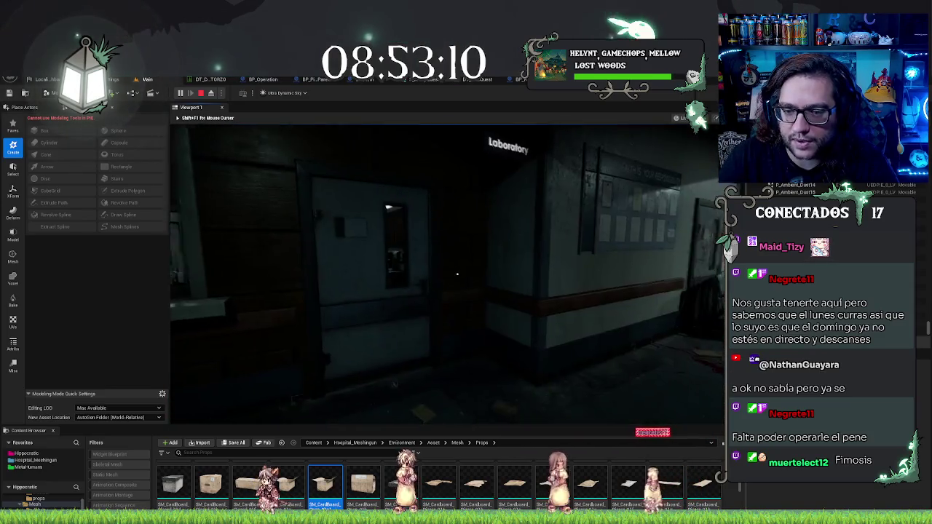
key("Escape")
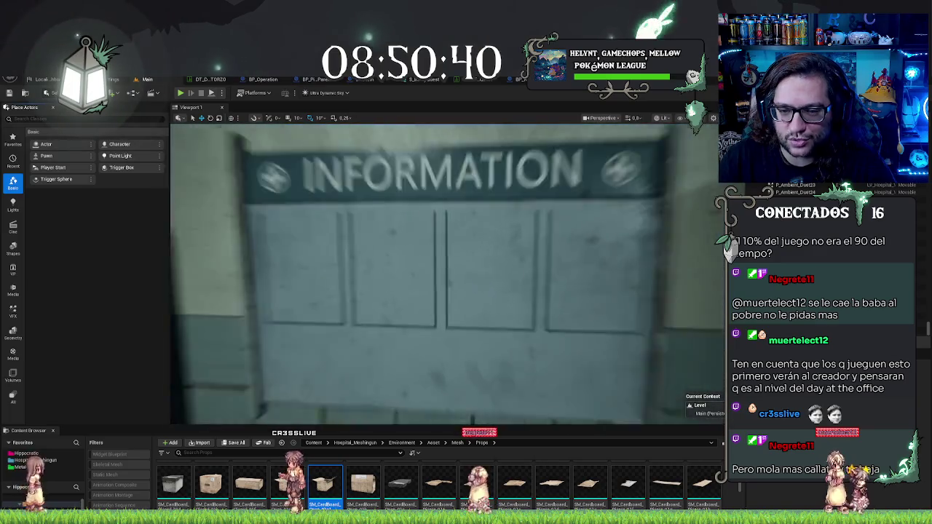
key("s")
key("w")
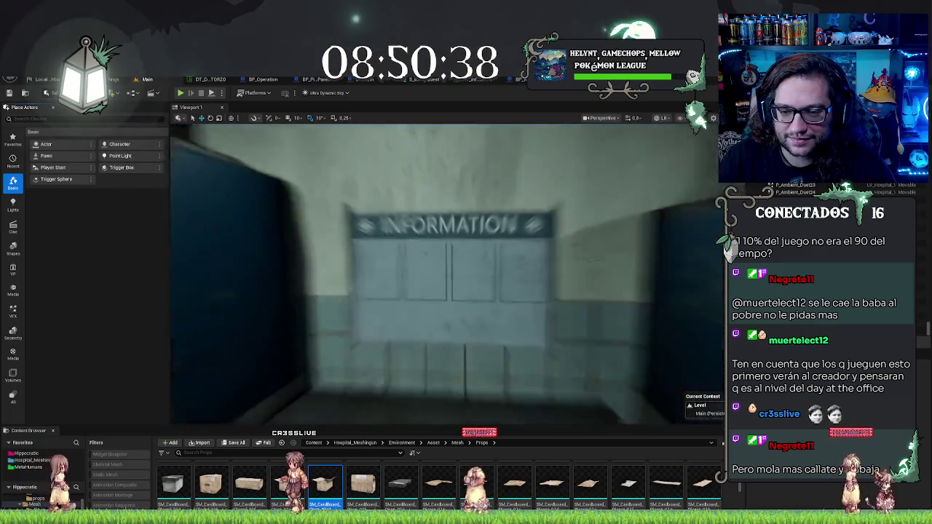
key("w")
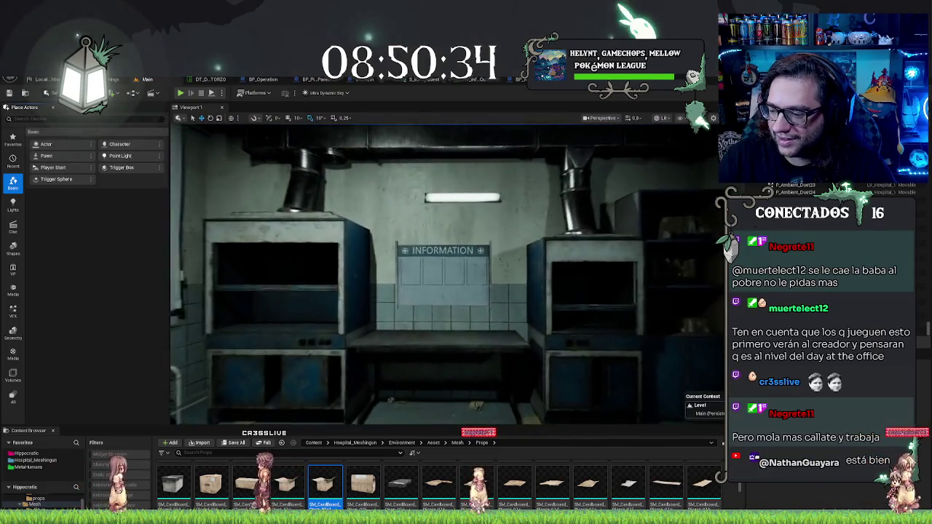
key("s")
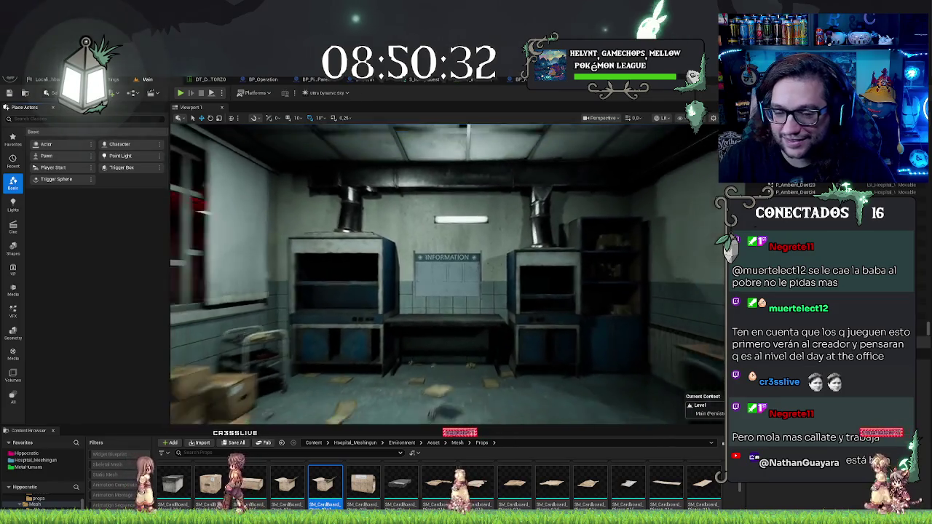
key("s")
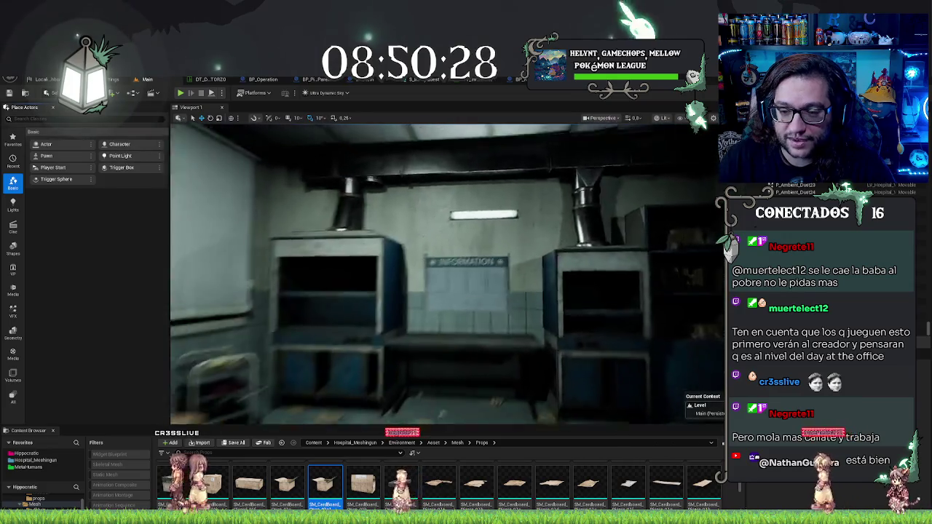
key("w")
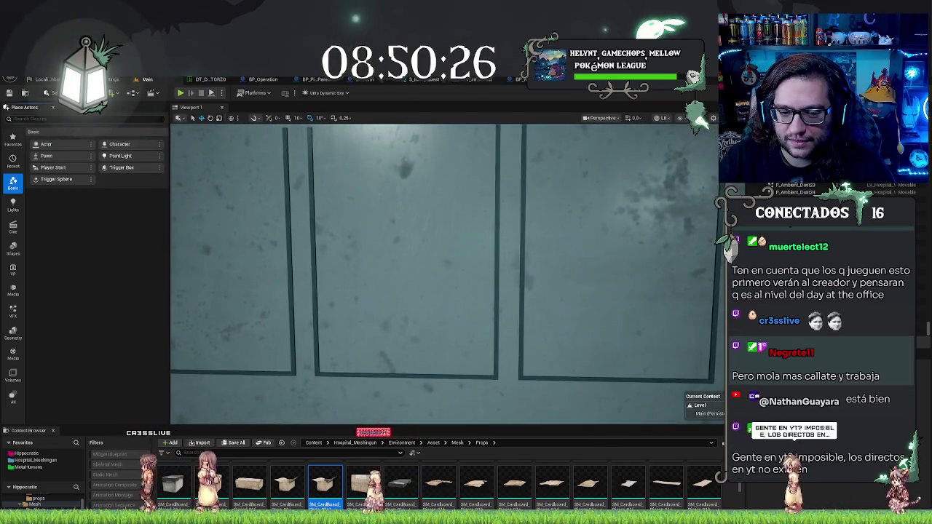
key("s")
key("w")
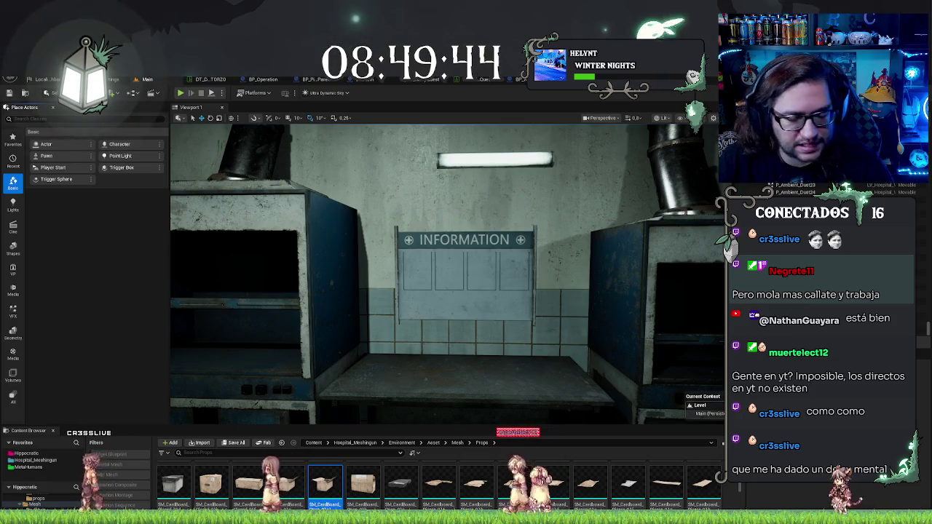
mouse_move(448, 273)
left_mouse_down()
mouse_move(350, 275)
mouse_move(379, 328)
mouse_move(349, 342)
mouse_move(371, 364)
mouse_move(357, 325)
mouse_move(360, 284)
mouse_move(364, 335)
mouse_move(364, 291)
mouse_move(364, 321)
mouse_move(364, 306)
mouse_move(408, 305)
mouse_move(357, 306)
mouse_move(361, 269)
left_mouse_up()
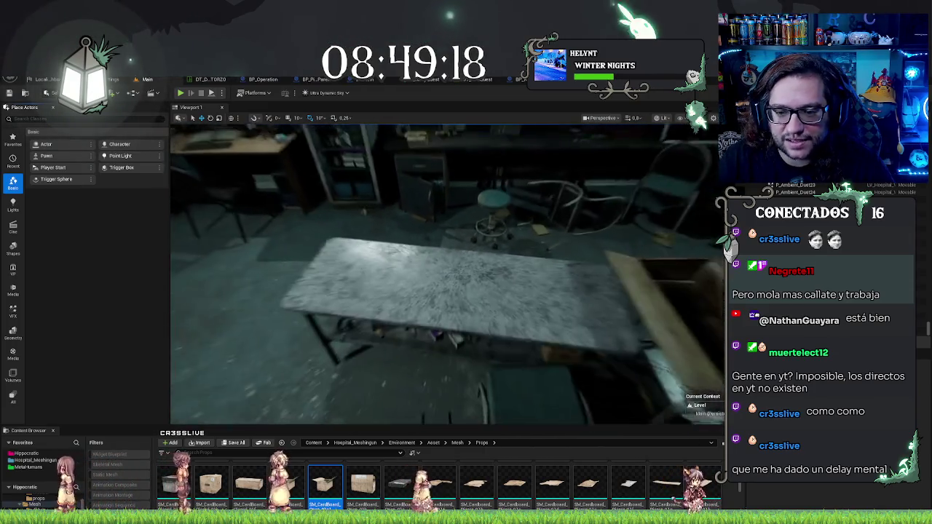
key("e")
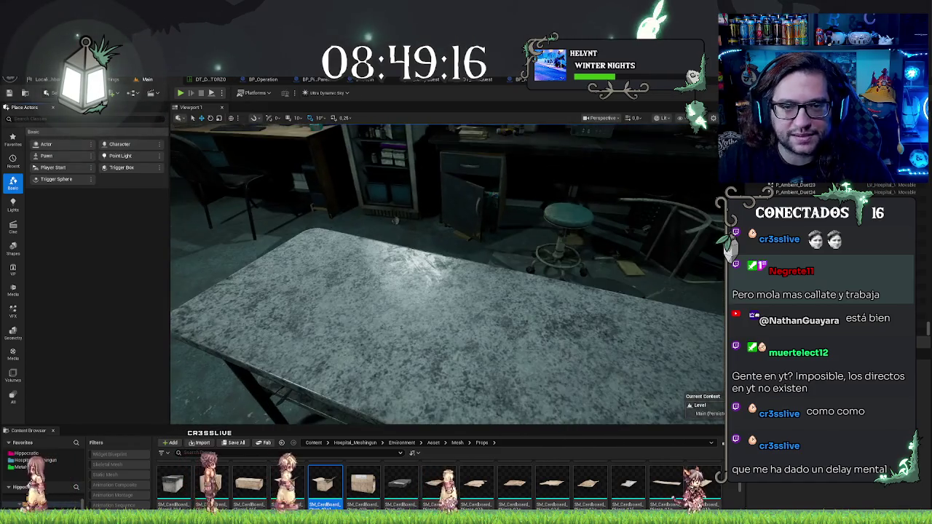
key("w")
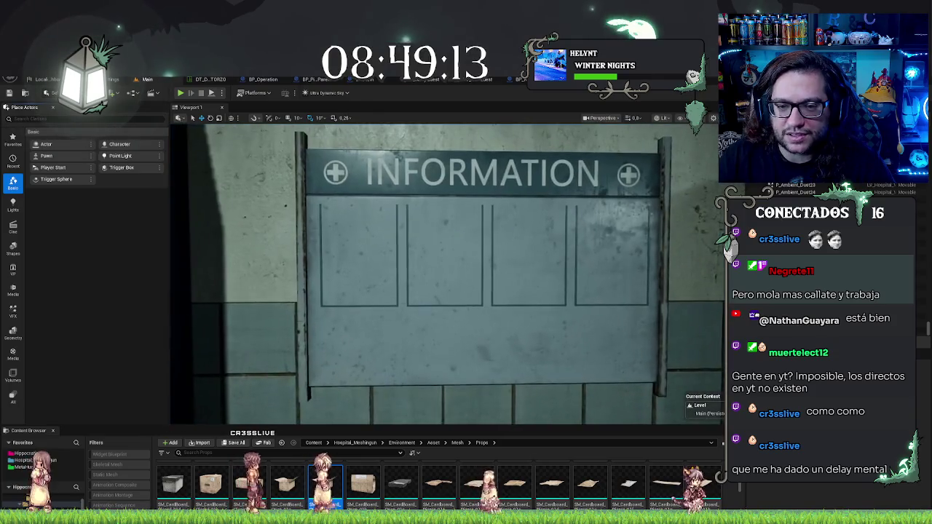
right_click(477, 301)
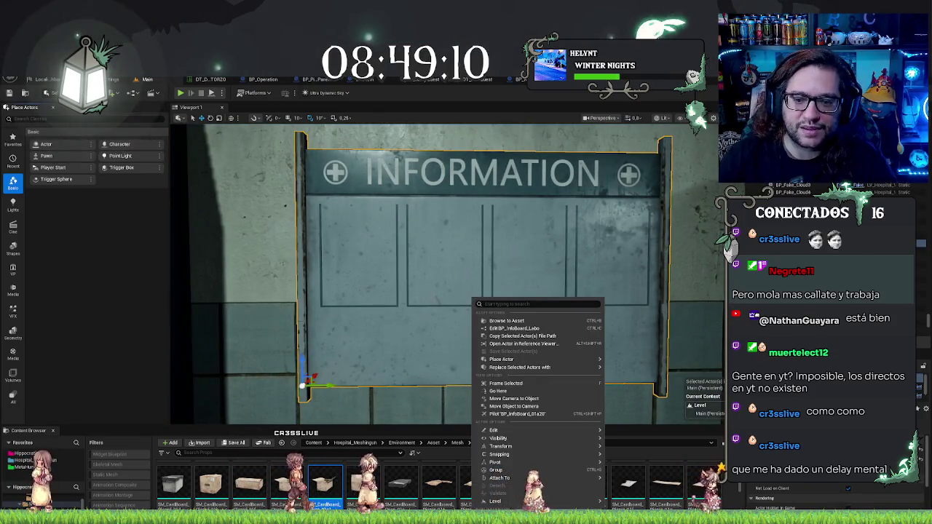
left_click_drag(477, 301, 458, 284)
key("s")
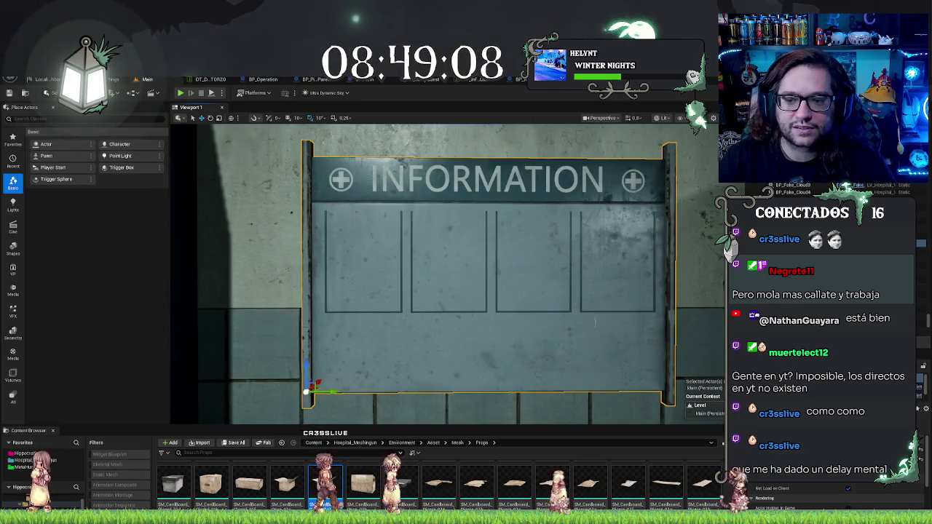
key("s")
key("Escape")
key("w")
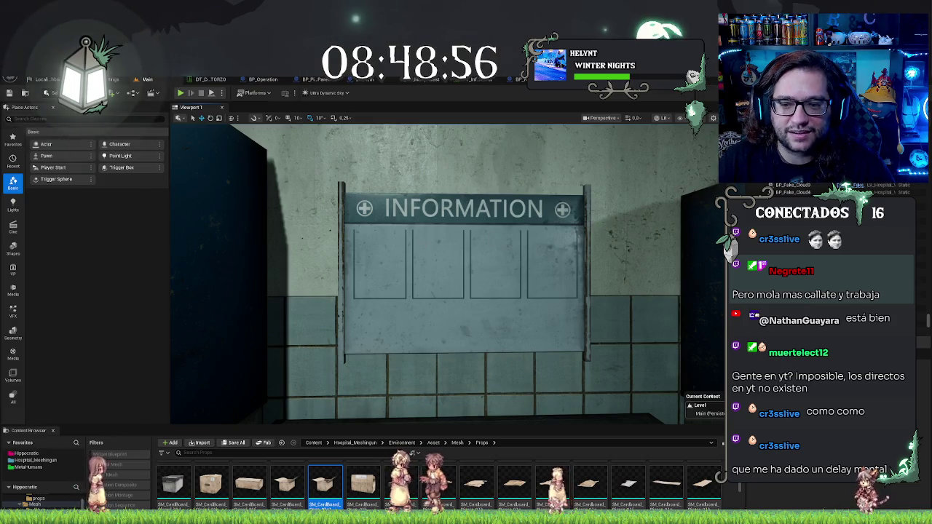
scroll(444, 273, "down", 5)
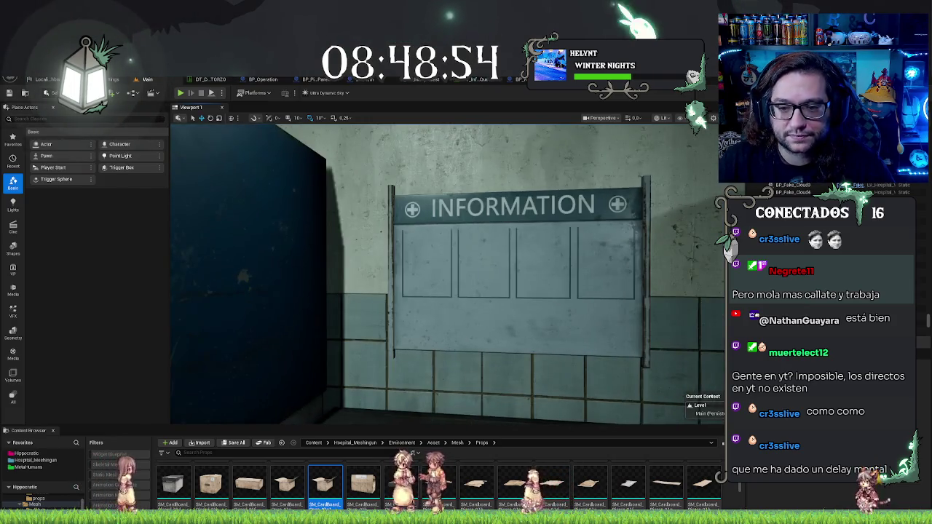
scroll(445, 273, "up", 4)
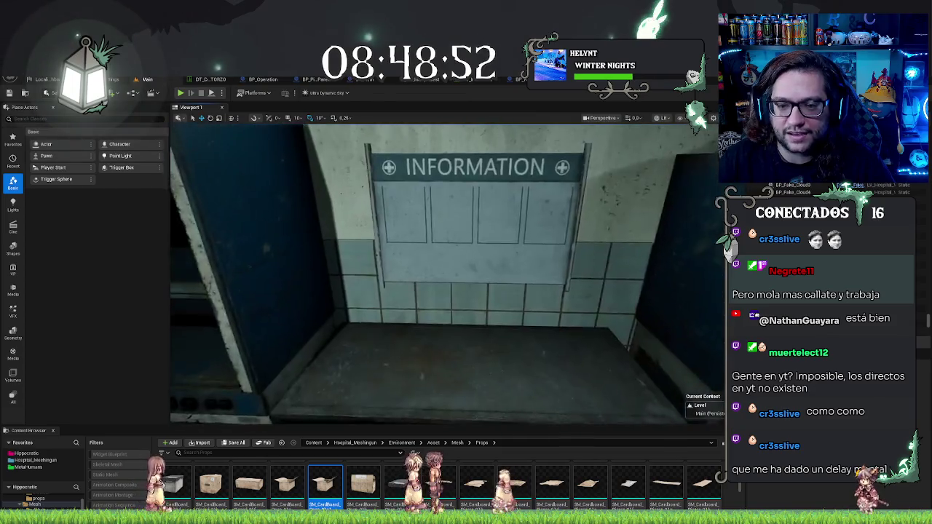
mouse_move(444, 274)
left_mouse_down()
mouse_move(349, 278)
mouse_move(343, 262)
mouse_move(357, 284)
mouse_move(393, 277)
mouse_move(379, 280)
mouse_move(390, 280)
mouse_move(371, 269)
left_mouse_up()
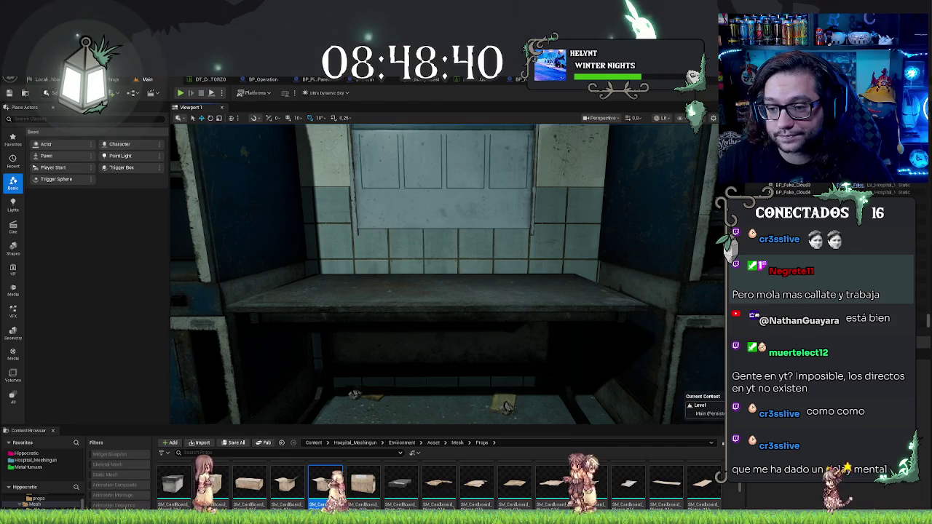
mouse_move(372, 270)
left_mouse_down()
mouse_move(470, 268)
mouse_move(357, 264)
left_mouse_up()
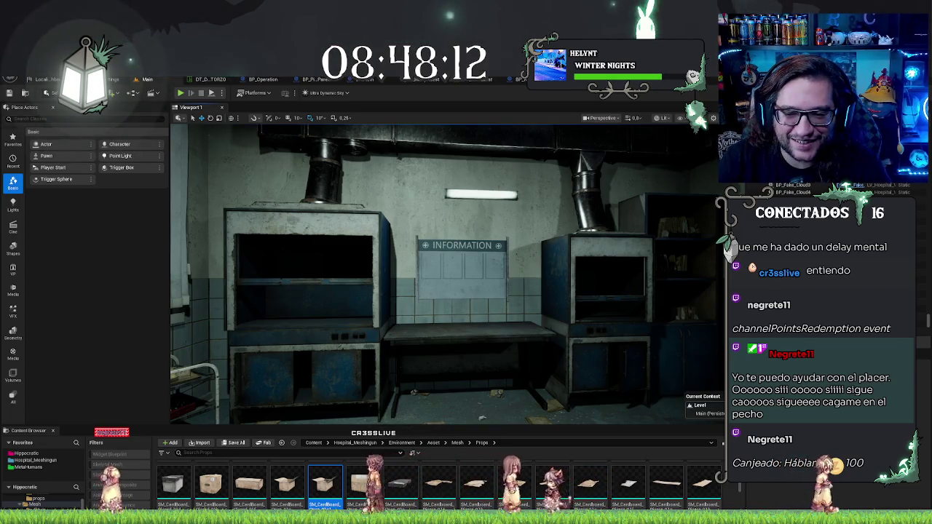
left_click_drag(498, 325, 508, 335)
- Nudge the SM_Lamp ceiling lamp slightly left and the Information board slightly right
left_click(497, 197)
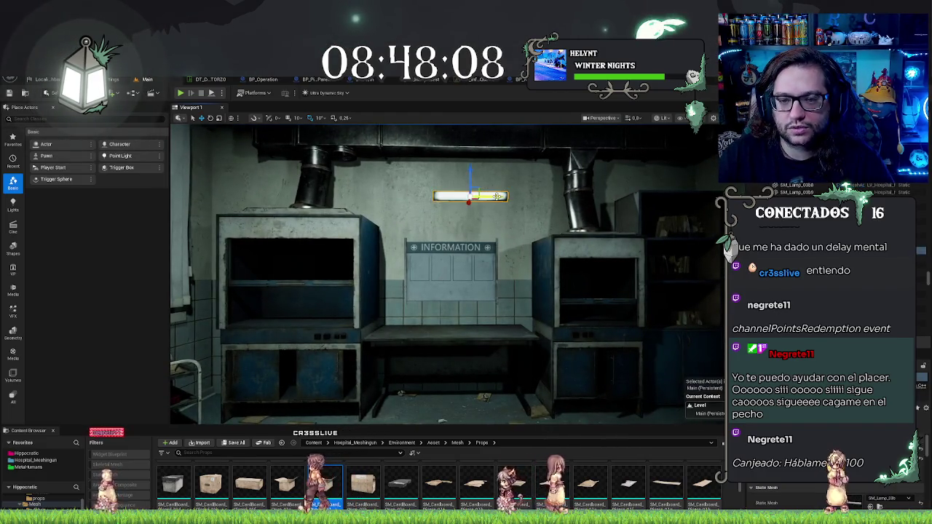
left_click_drag(488, 196, 481, 196)
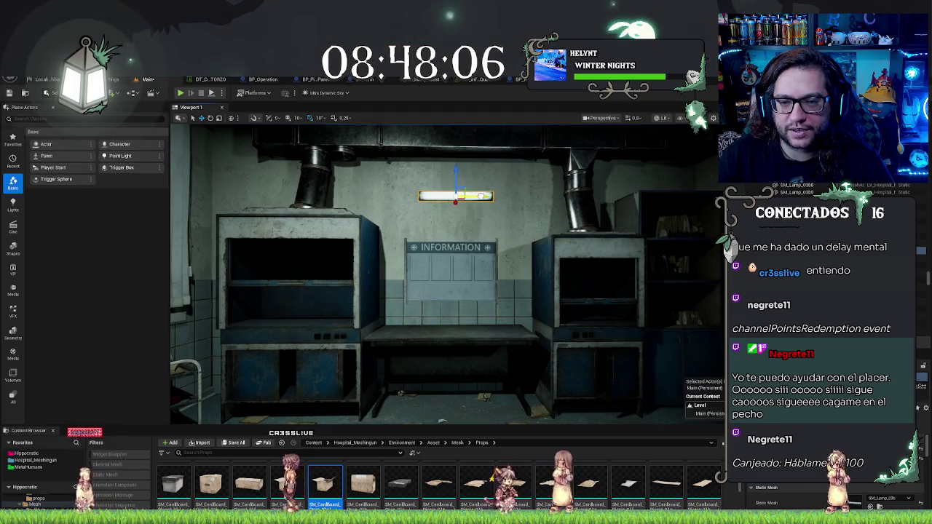
left_click(452, 273)
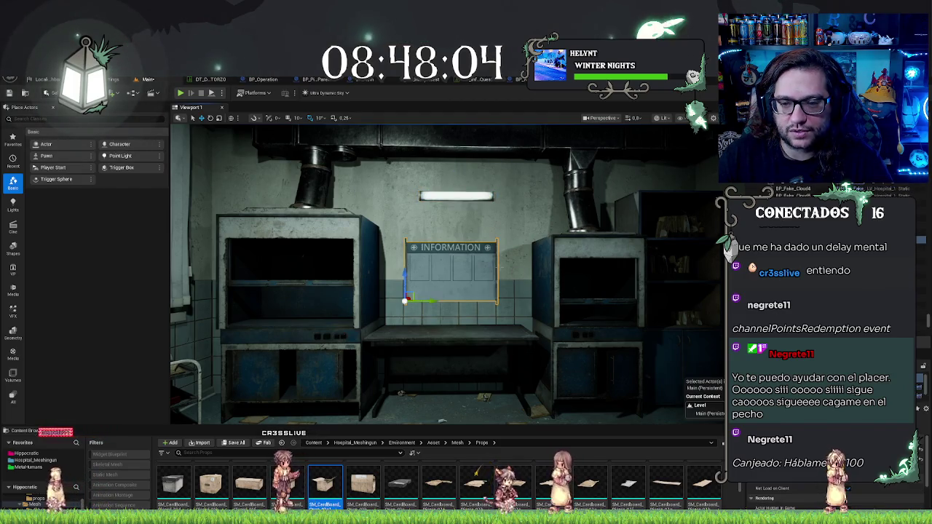
left_click_drag(429, 300, 437, 301)
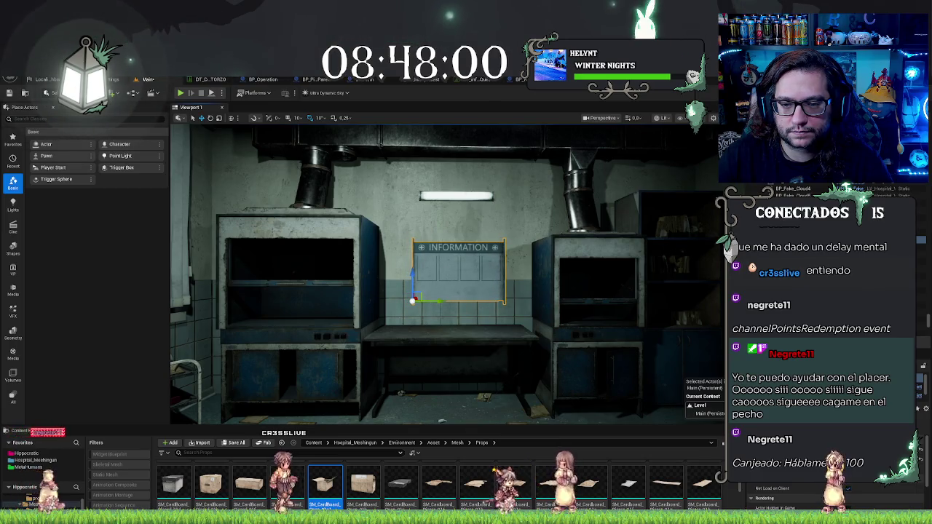
- Select and frame a tall metal cabinet, then look toward the shelf corner
left_click(484, 195)
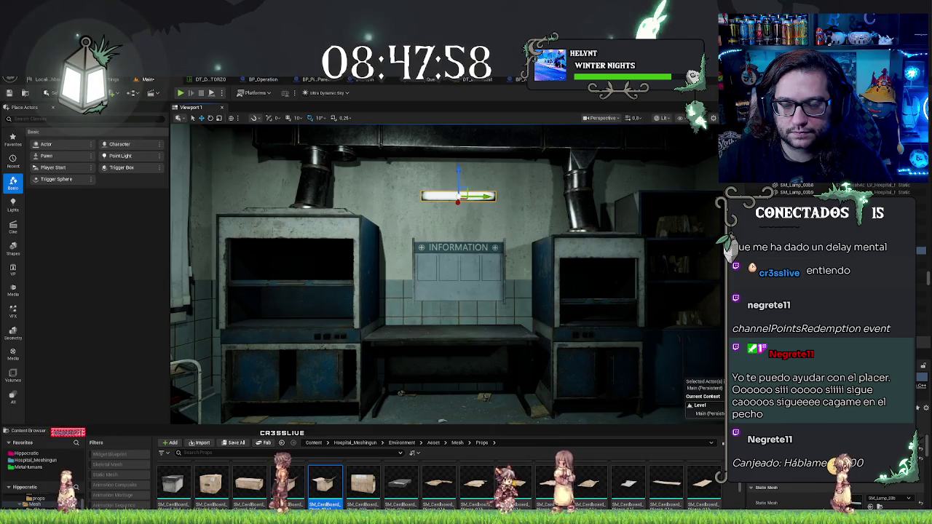
mouse_move(466, 291)
left_mouse_down()
mouse_move(466, 255)
mouse_move(437, 248)
mouse_move(481, 233)
mouse_move(474, 267)
mouse_move(459, 280)
mouse_move(583, 280)
mouse_move(530, 279)
left_mouse_up()
left_click(474, 267)
key("f")
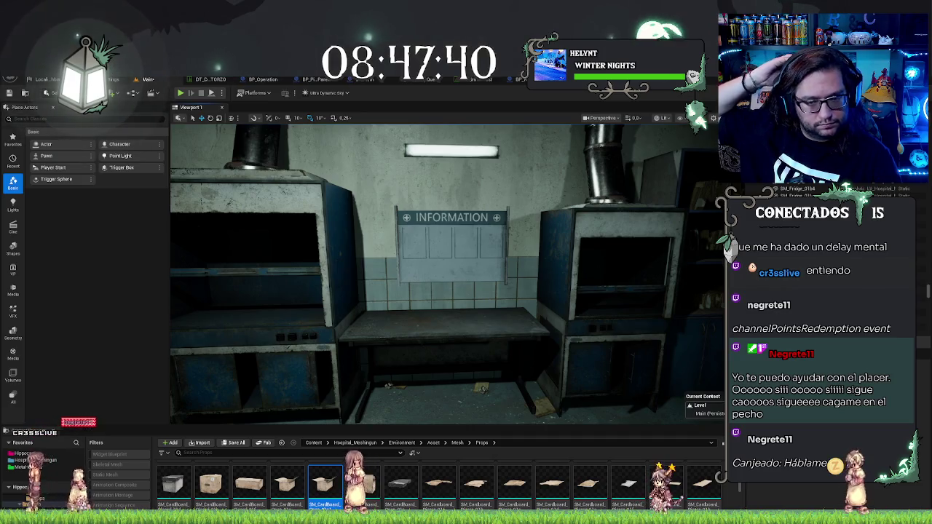
mouse_move(444, 276)
left_mouse_down()
mouse_move(349, 280)
mouse_move(561, 287)
mouse_move(436, 285)
mouse_move(495, 285)
mouse_move(437, 285)
mouse_move(459, 286)
left_mouse_up()
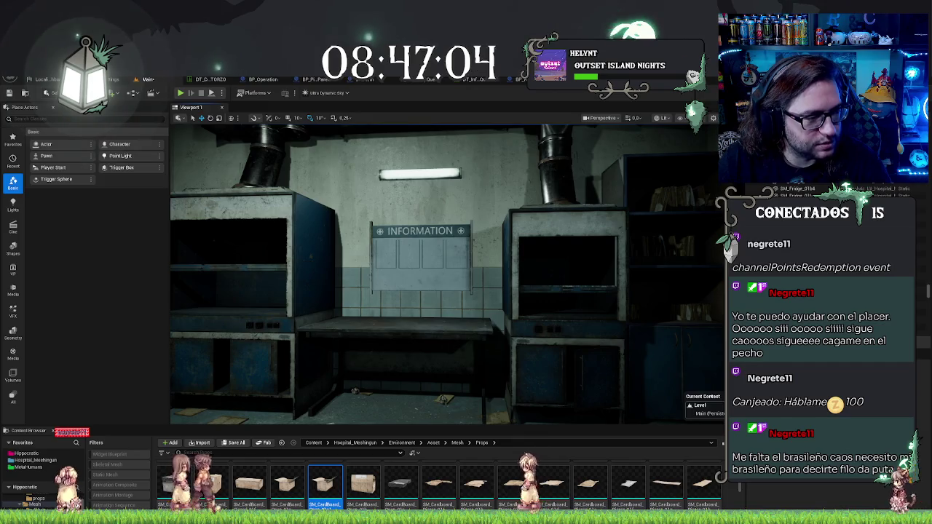
key("alt+Tab")
left_click_drag(285, 160, 462, 172)
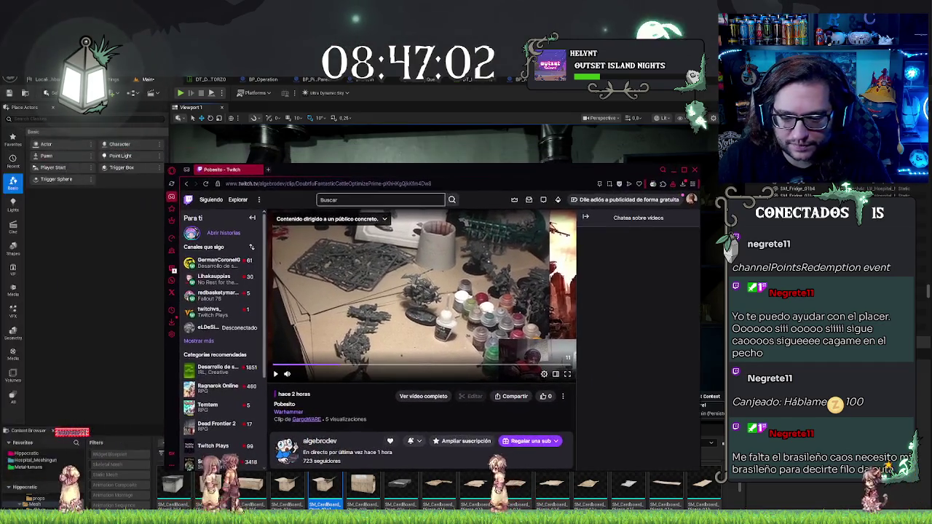
left_click(391, 258)
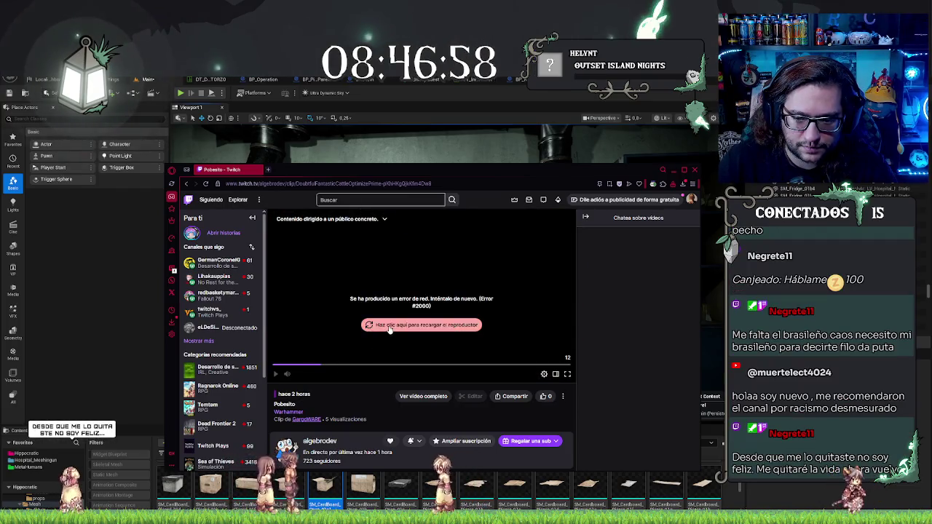
left_click(386, 325)
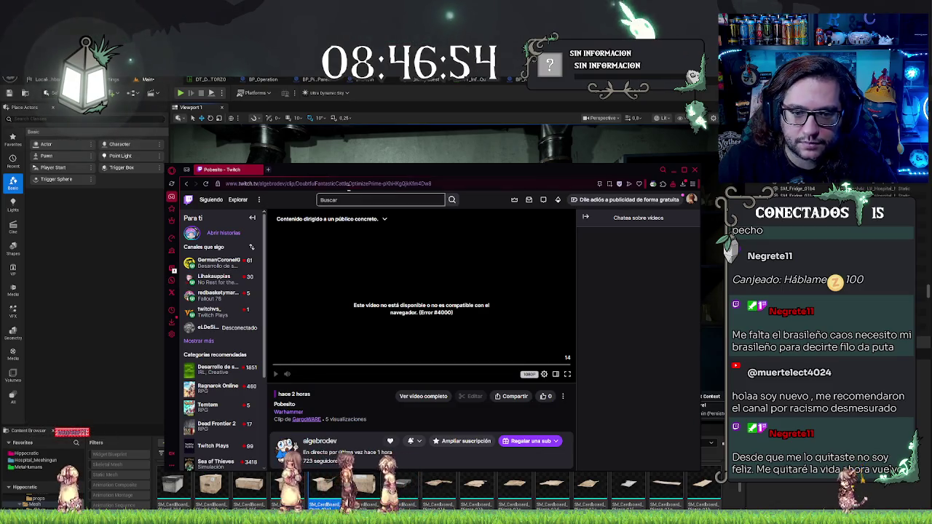
key("Return")
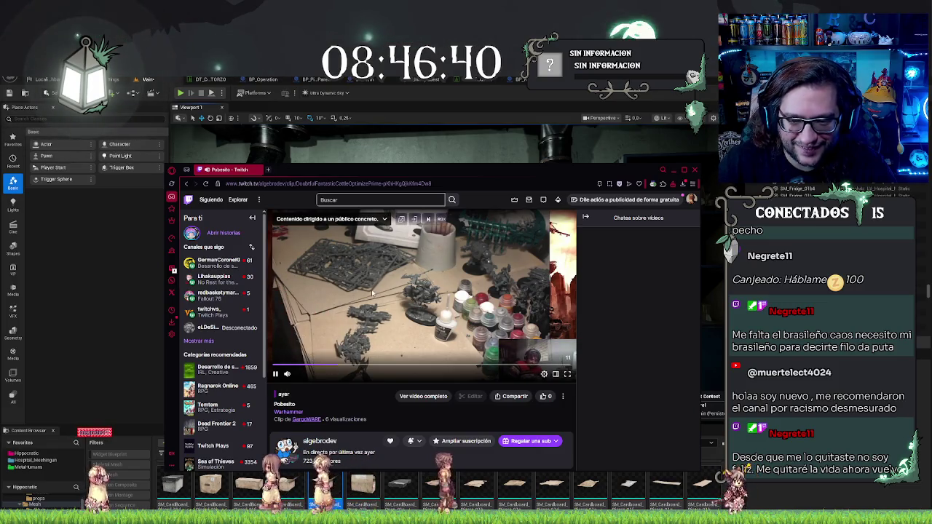
left_click_drag(469, 169, 0, 386)
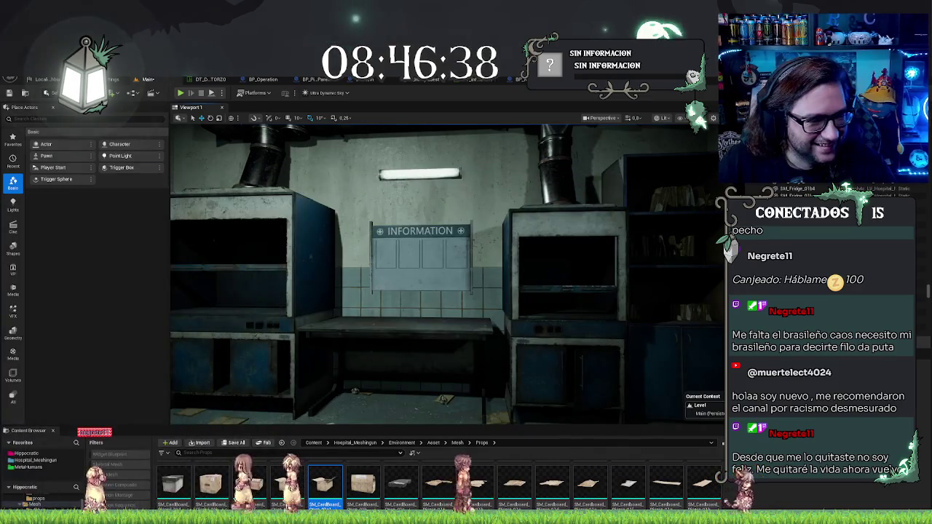
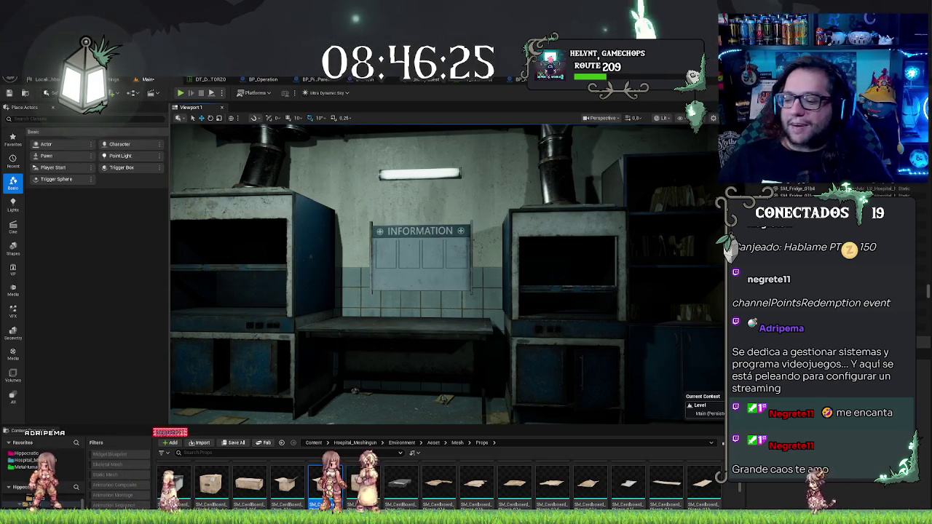
- Search the Steam library for 'day' and open the Day at the Office - Prologue store page
left_click_drag(606, 260, 641, 259)
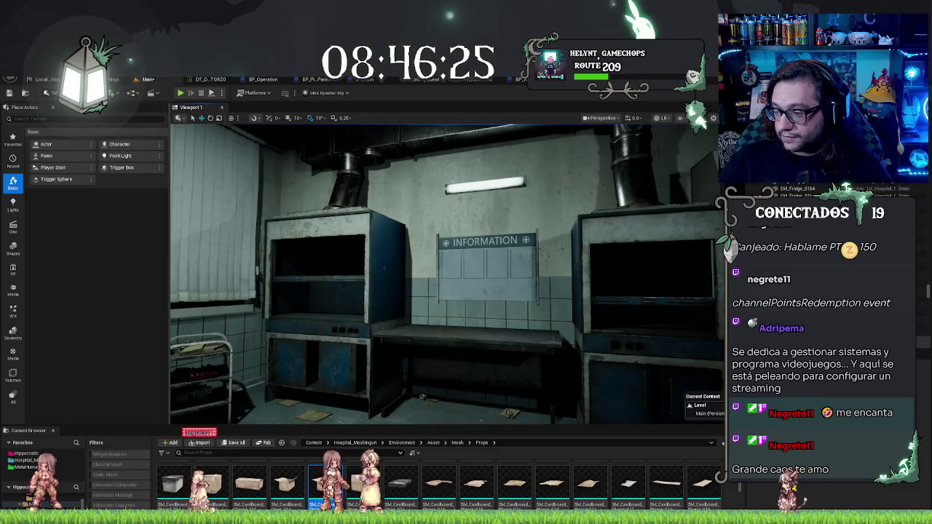
mouse_move(444, 273)
left_mouse_down()
mouse_move(350, 288)
mouse_move(408, 275)
mouse_move(349, 295)
mouse_move(408, 291)
mouse_move(384, 328)
mouse_move(359, 295)
left_mouse_up()
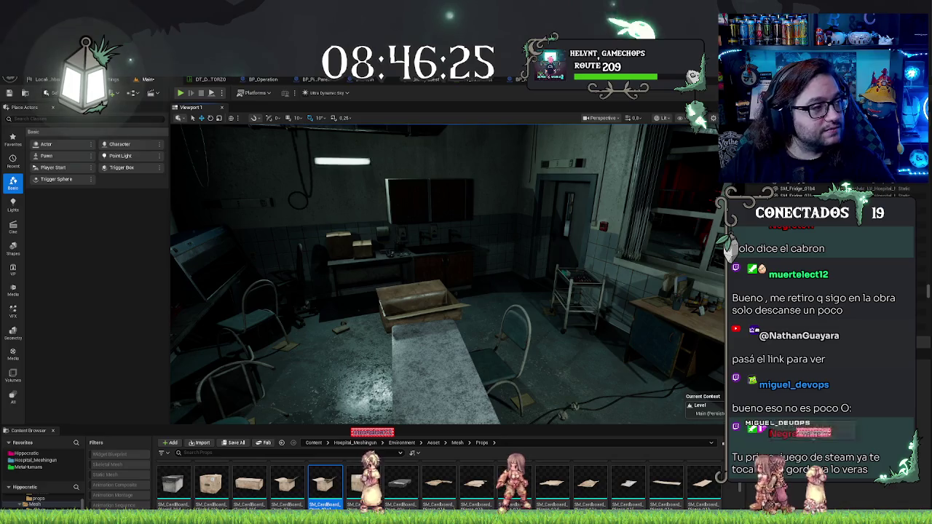
key("alt+Tab")
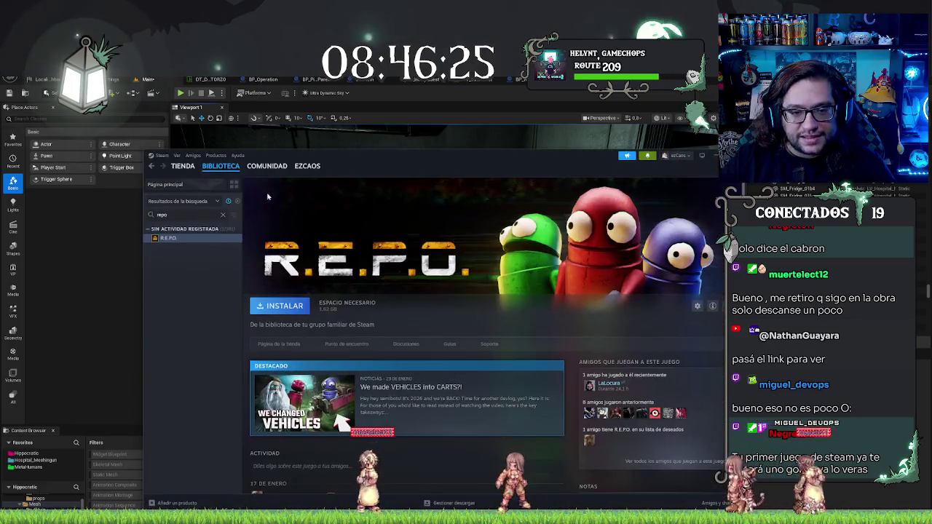
type("day")
left_click(190, 238)
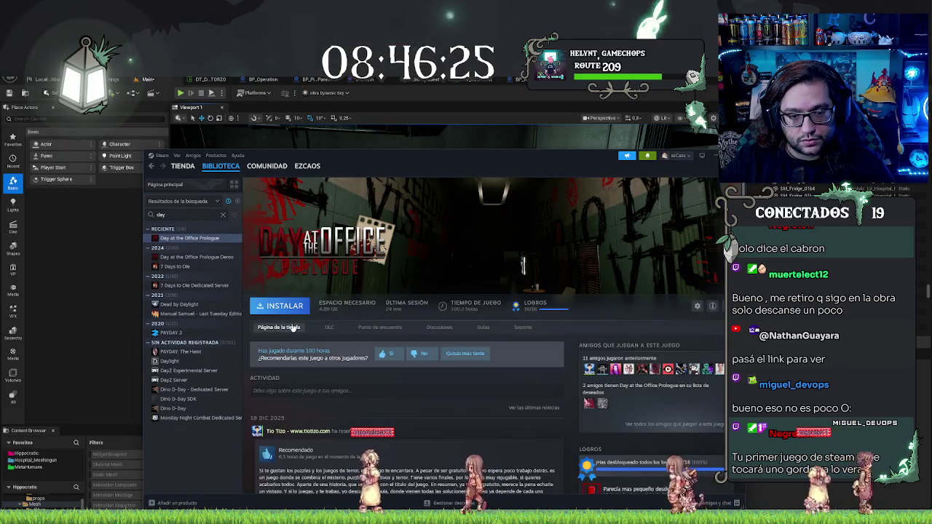
left_click(279, 327)
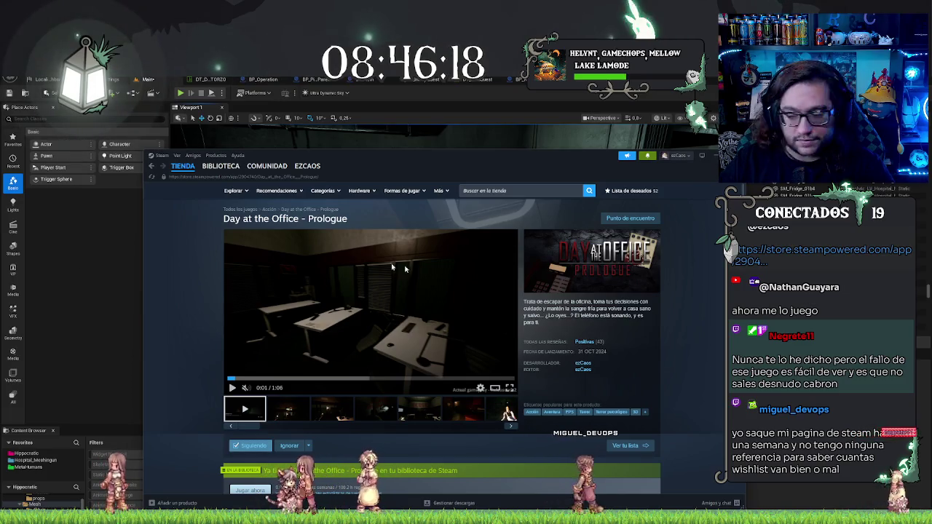
- Leave the Day at the Office - Prologue store page and switch back to the Unreal editor
mouse_move(454, 274)
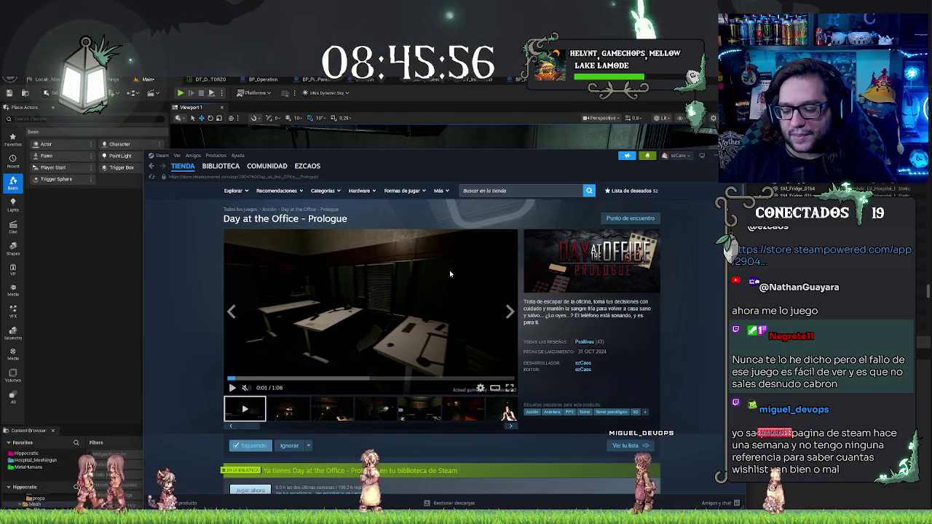
mouse_move(448, 274)
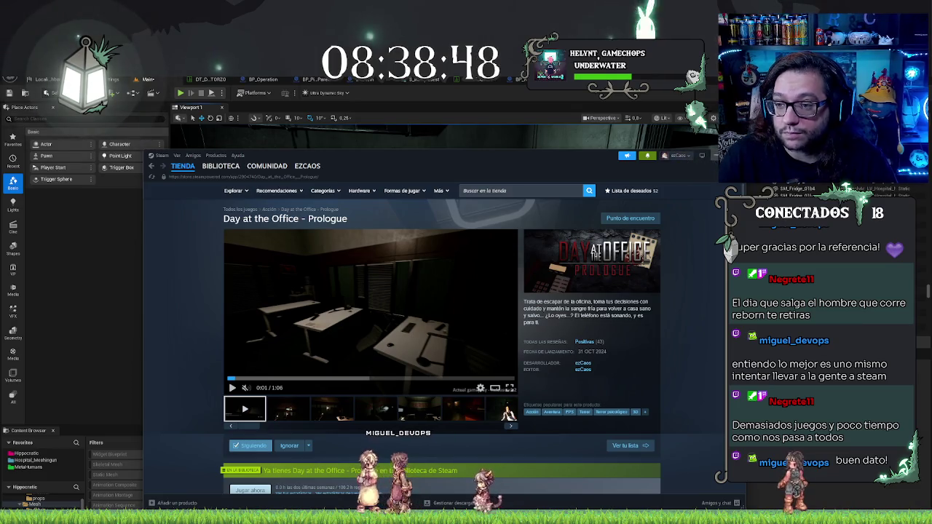
key("alt+Tab")
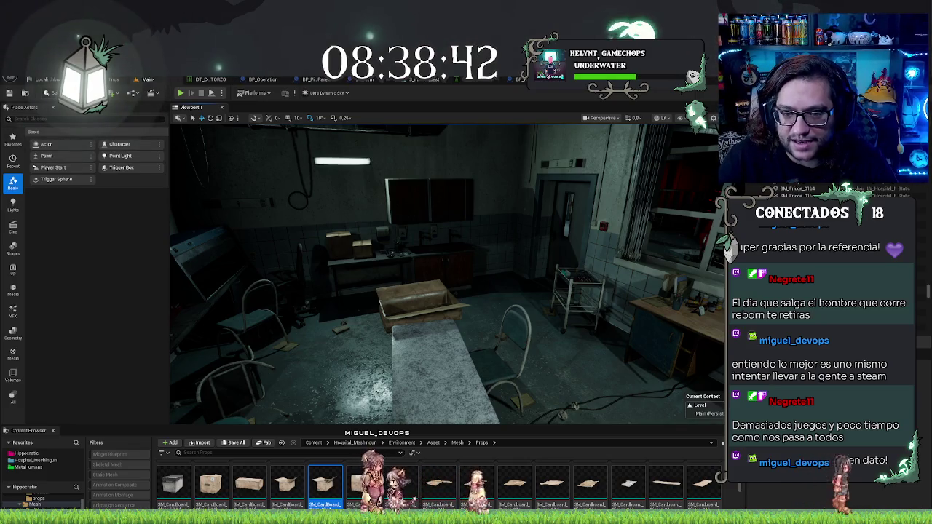
- Fly the camera over the cardboard box, select it, then deselect and pull back
key("w")
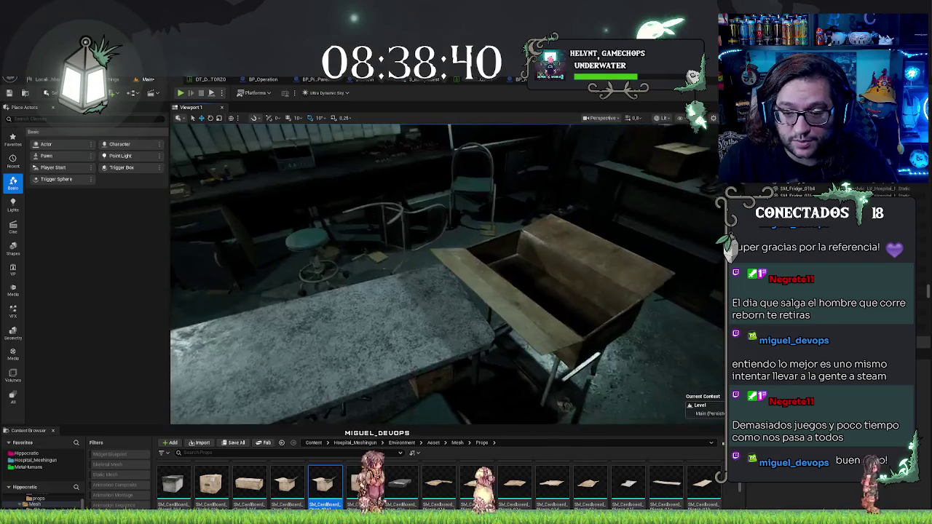
key("w")
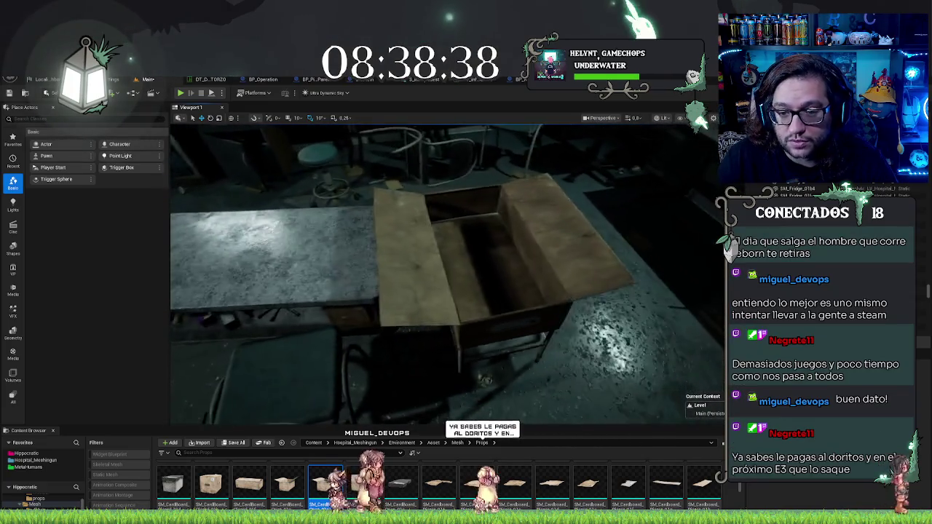
left_click(502, 262)
key("e")
key("s")
key("s")
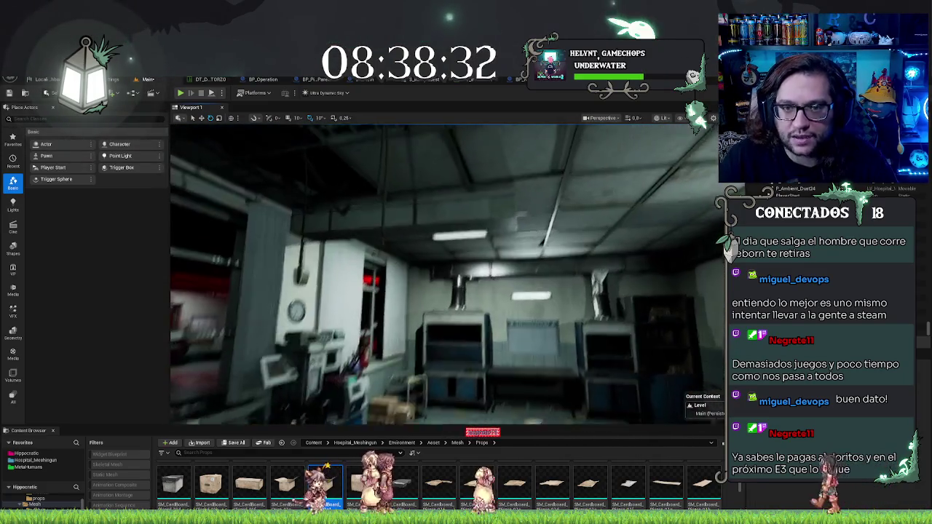
- Fly toward the INFORMATION board, save the Main map, and switch back to Steam
key("w")
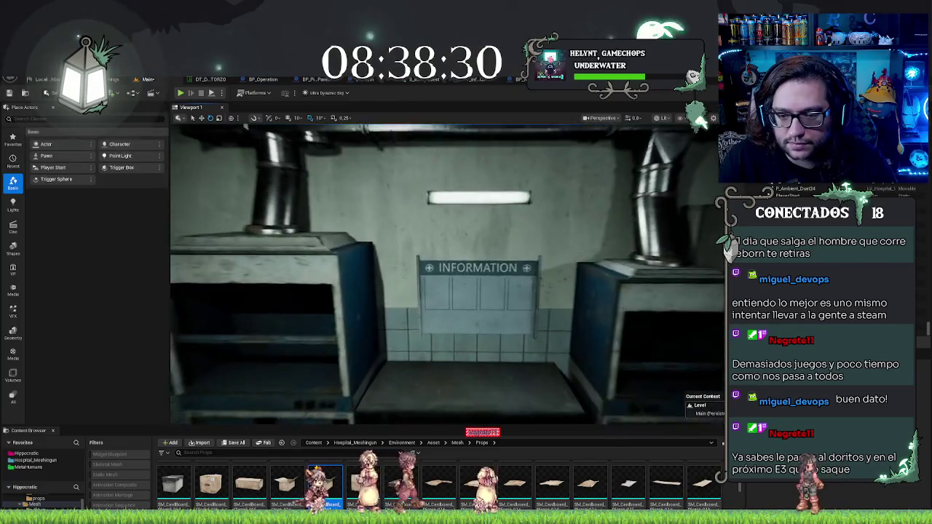
key("ctrl+s")
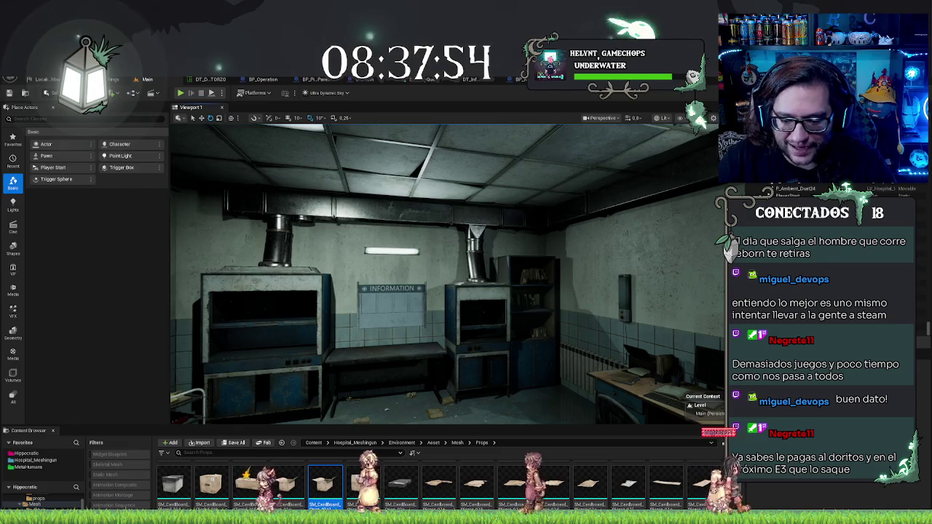
key("alt+Tab")
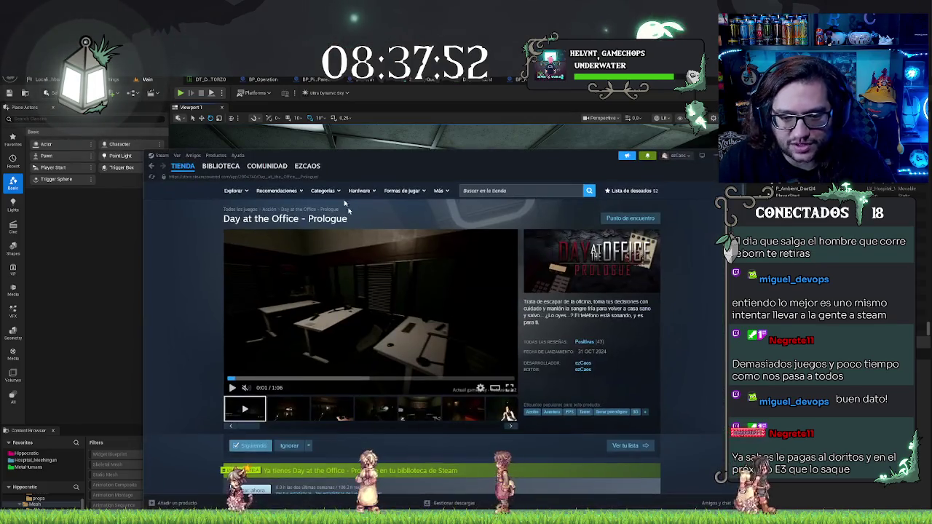
- Go from the Steam store front to the library and open Quarantine Zone: The Last Check's store page
left_click(182, 166)
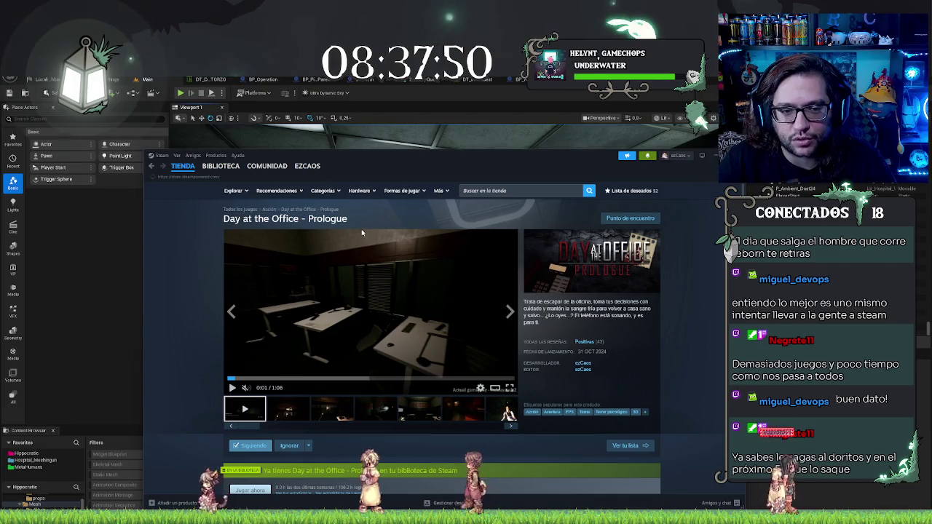
left_click(226, 185)
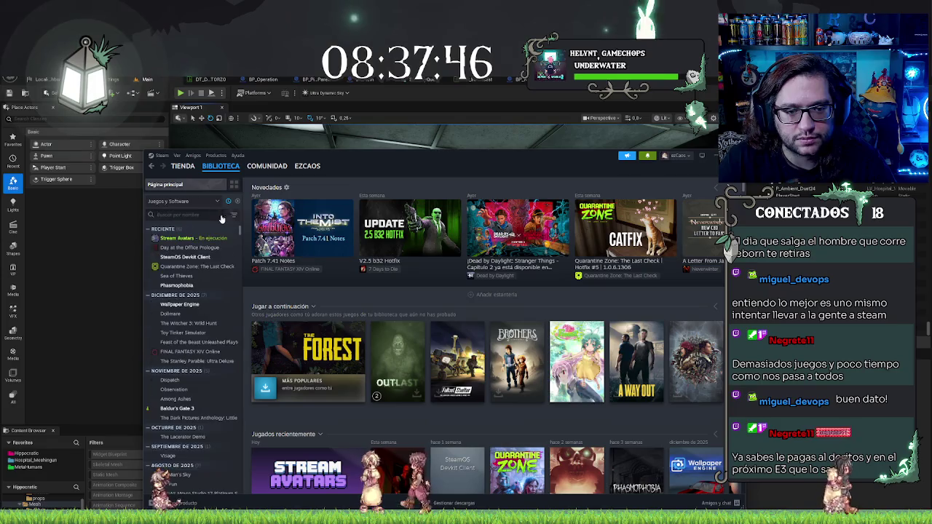
left_click(195, 266)
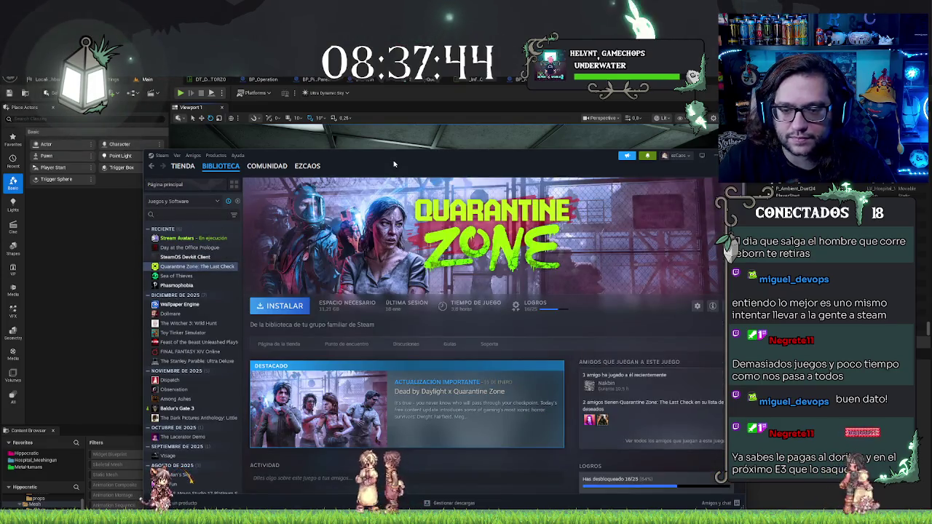
left_click_drag(394, 164, 374, 161)
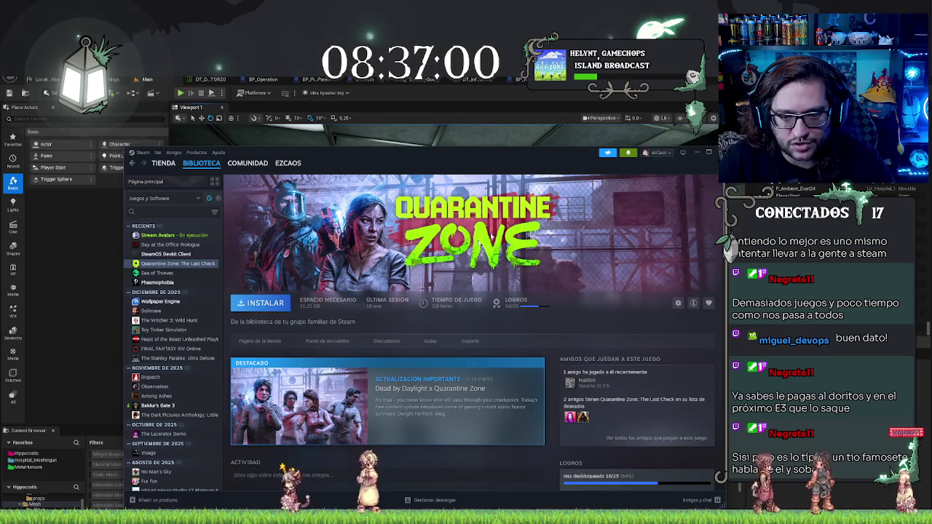
scroll(437, 328, "down", 5)
scroll(456, 339, "up", 5)
left_click(260, 340)
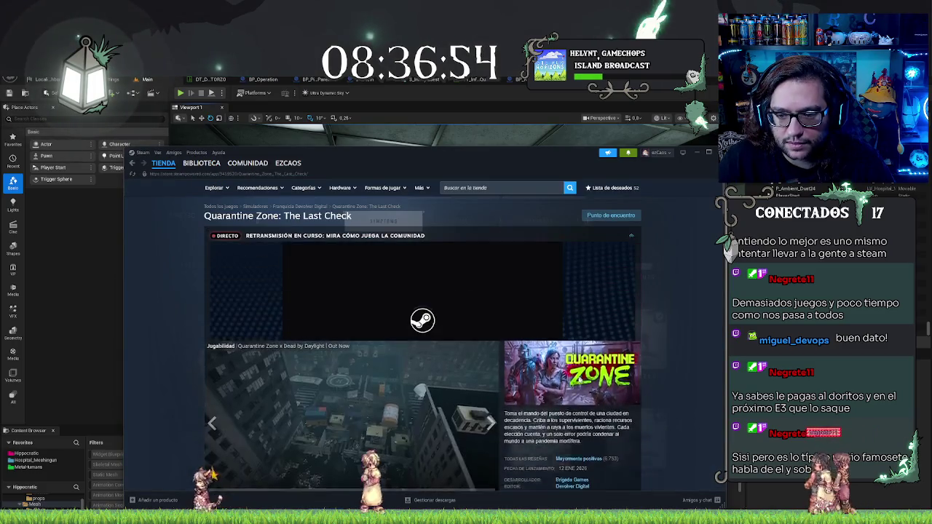
mouse_move(579, 366)
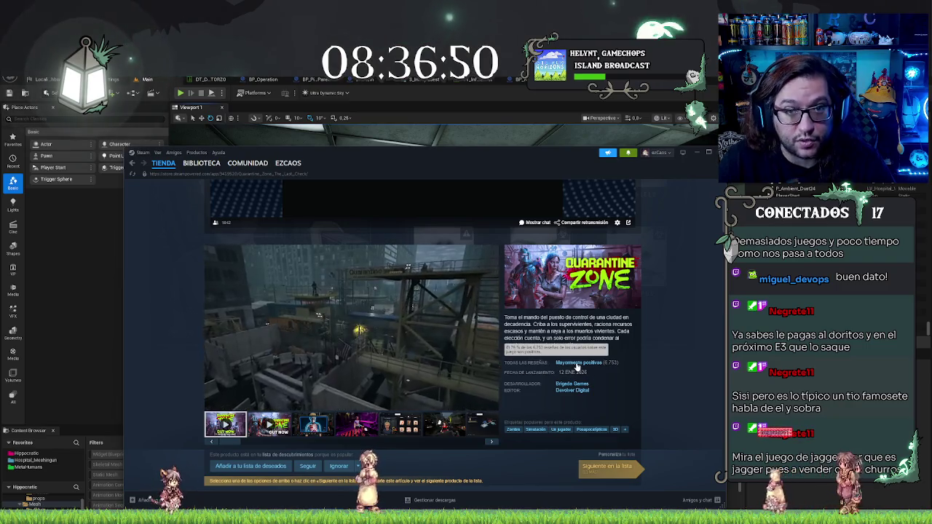
left_click(212, 407)
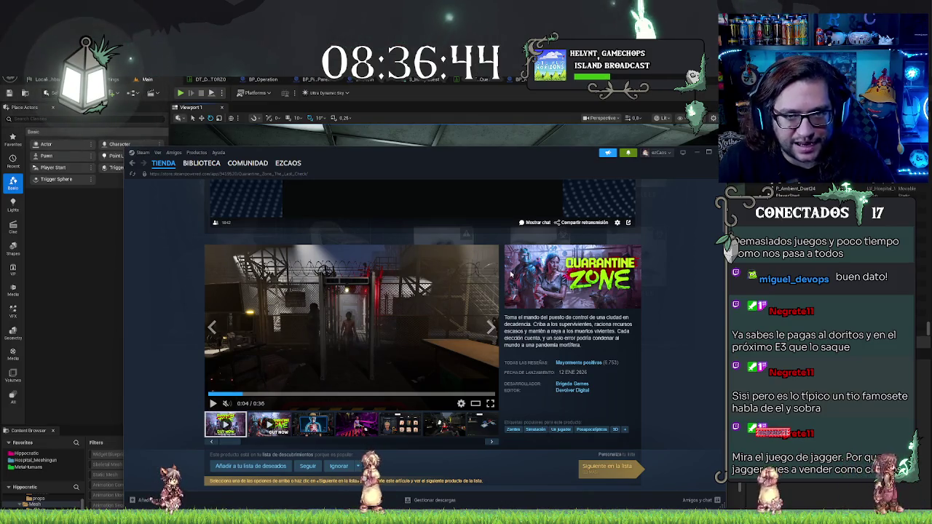
left_click(367, 422)
left_click(404, 424)
left_click(454, 430)
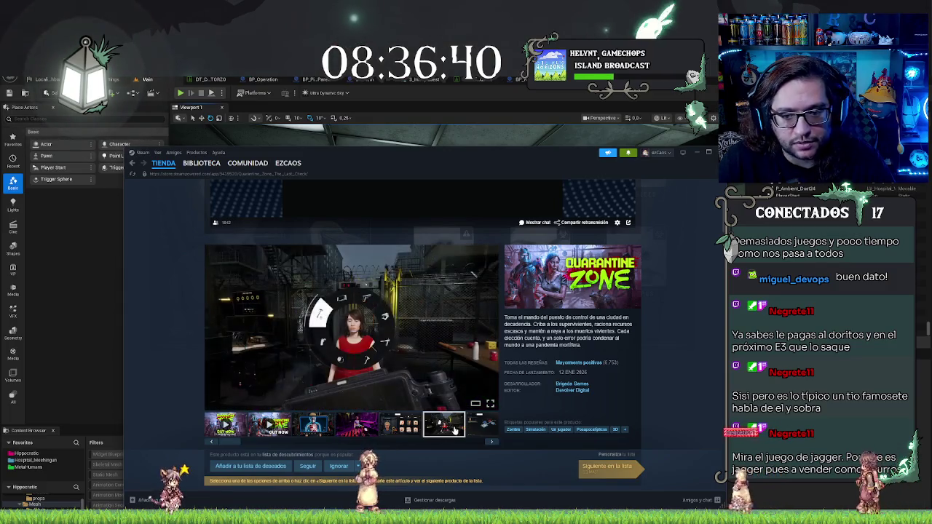
left_click(415, 425)
left_click(356, 422)
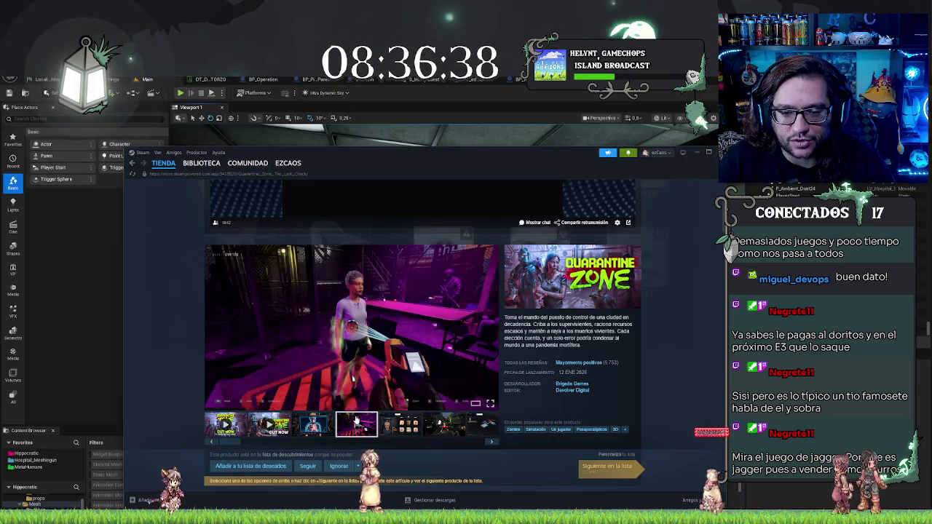
left_click(393, 423)
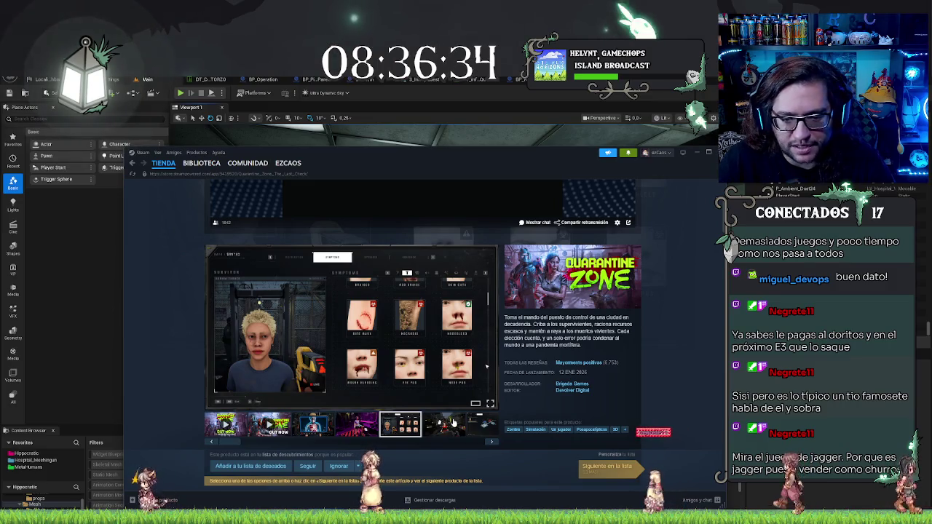
left_click(454, 424)
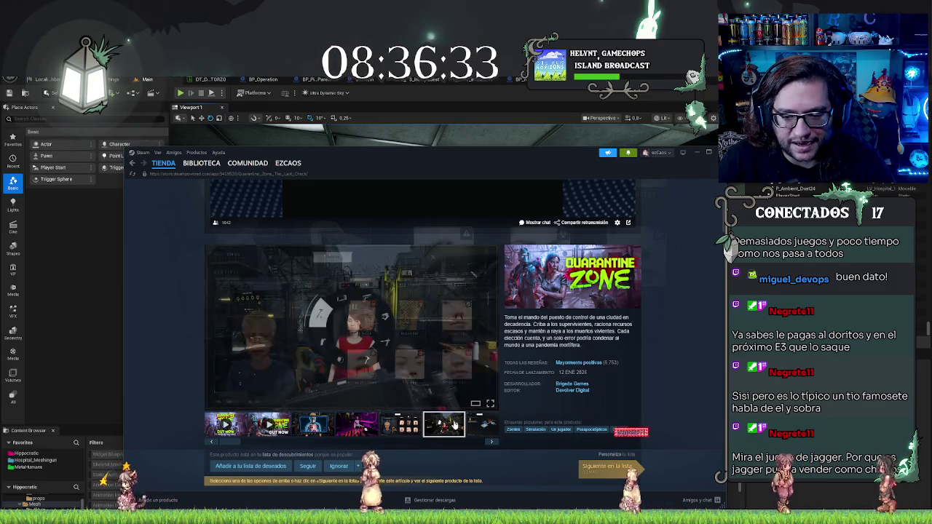
left_click(490, 441)
left_click(491, 441)
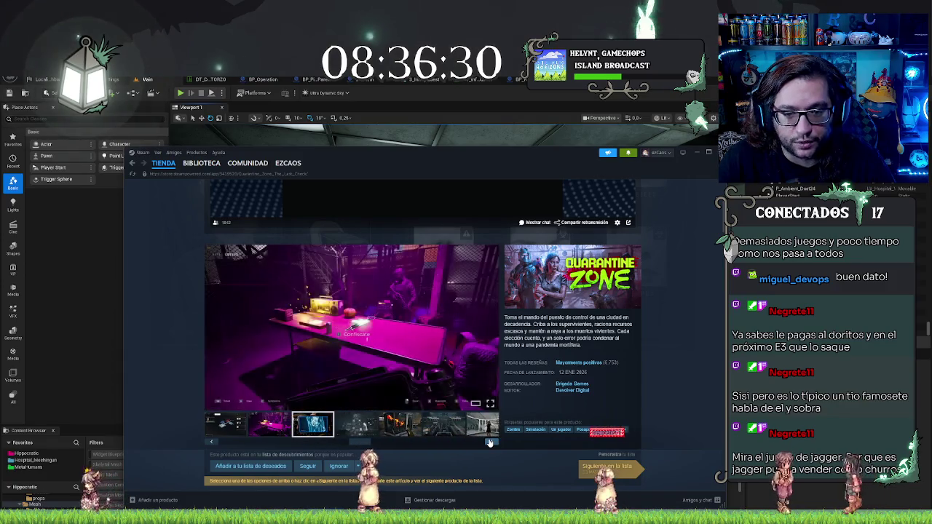
left_click(491, 441)
left_click(491, 442)
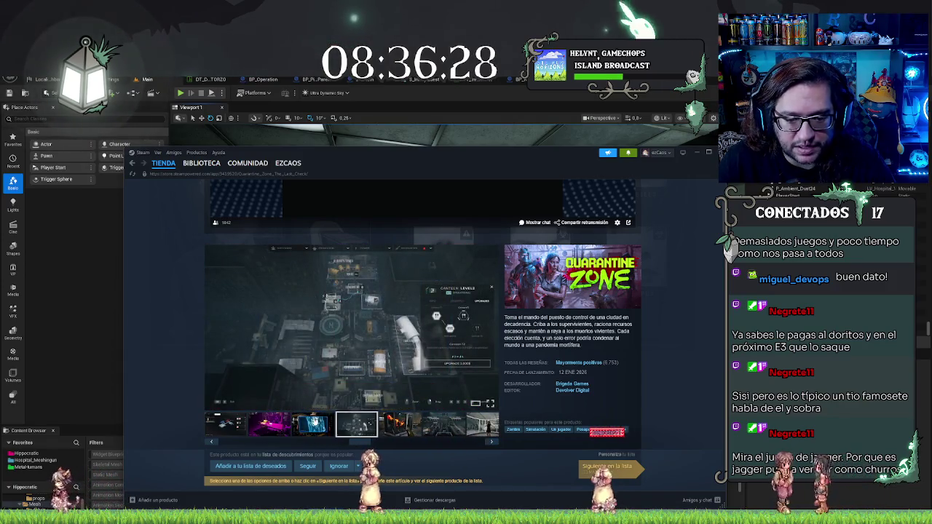
left_click(313, 423)
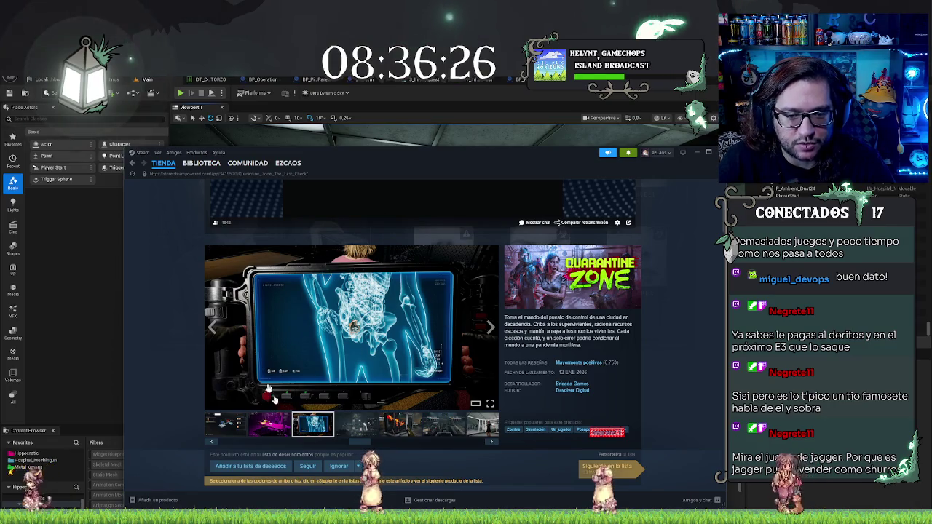
left_click(399, 423)
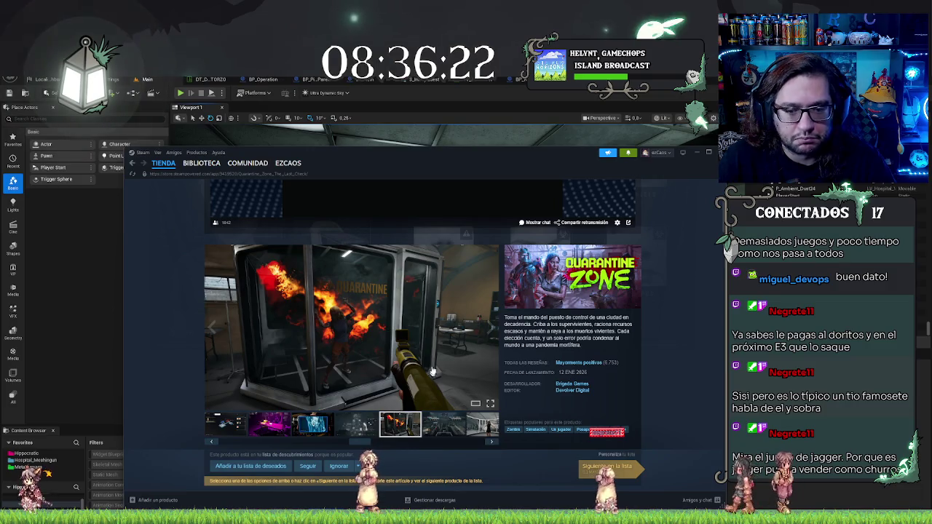
scroll(443, 339, "down", 1)
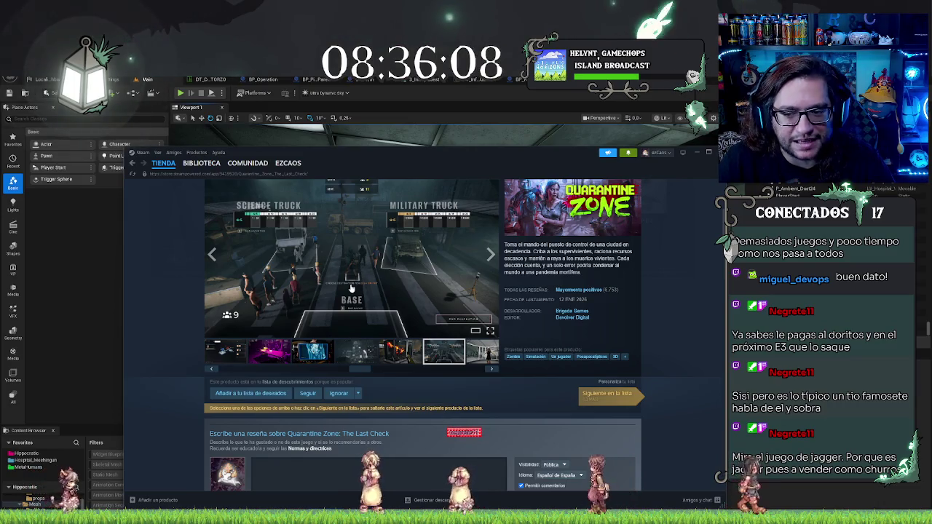
scroll(577, 302, "up", 3)
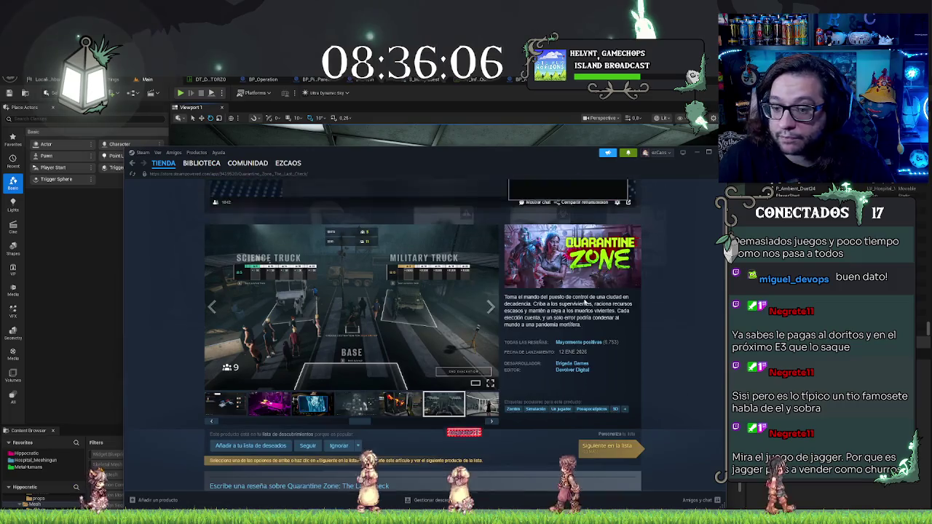
scroll(577, 302, "down", 1)
mouse_move(606, 404)
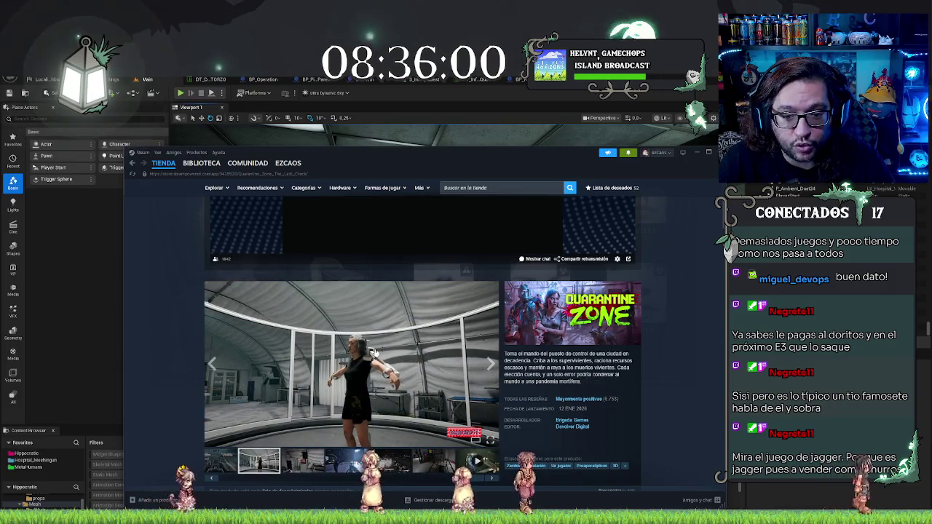
left_click(372, 352)
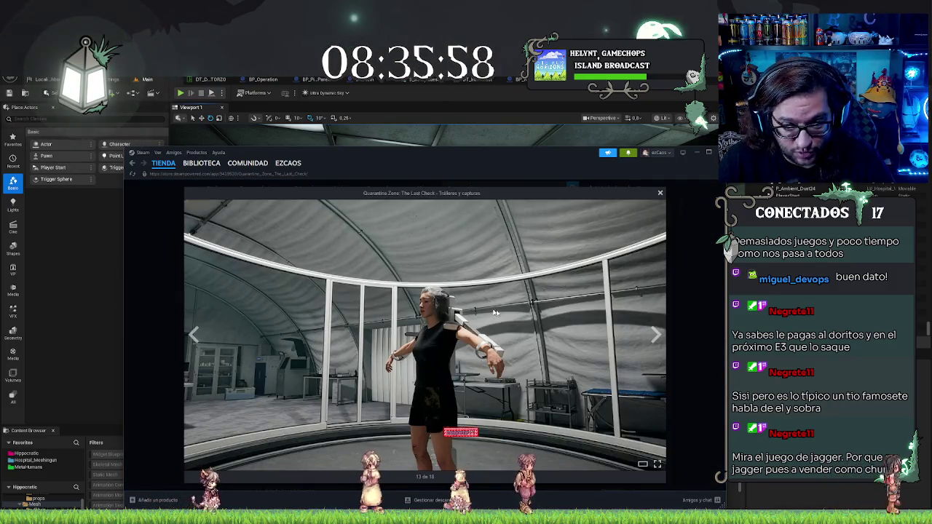
key("Escape")
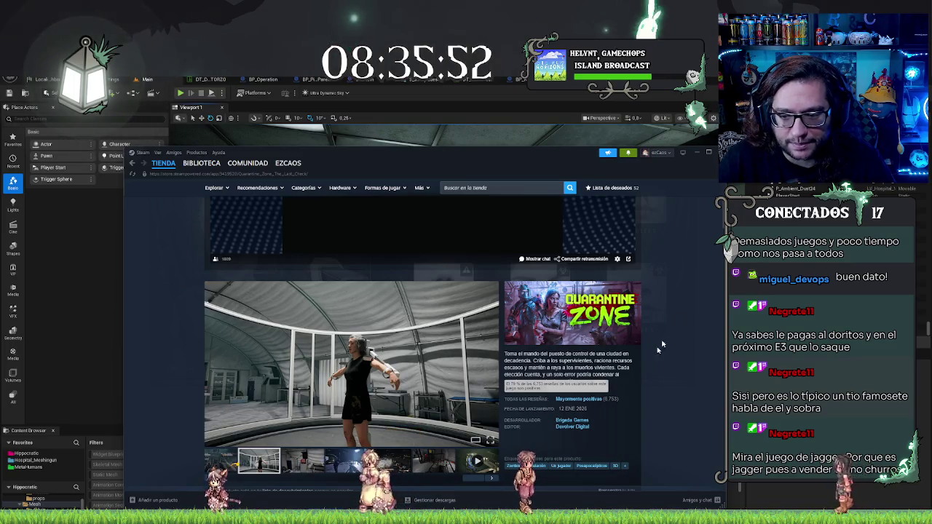
scroll(678, 321, "down", 6)
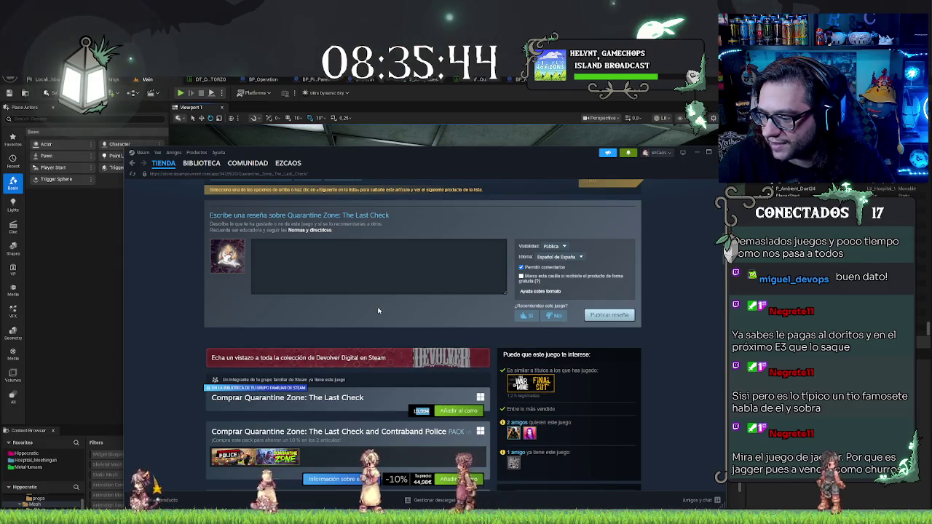
scroll(379, 313, "up", 8)
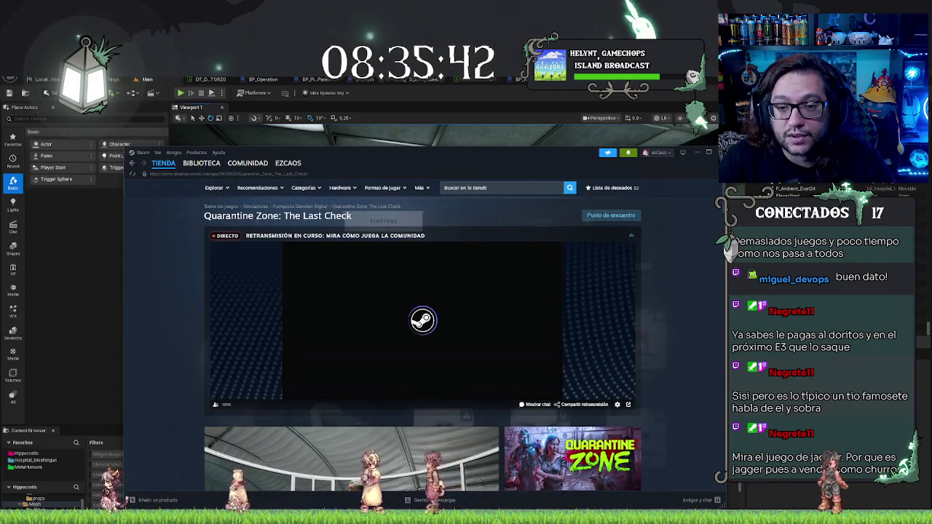
- Search the store for 'fix my' and open OH DEMON! Fix my TV, selecting its 15 ENE 2026 release date
left_click(480, 188)
type("fix my")
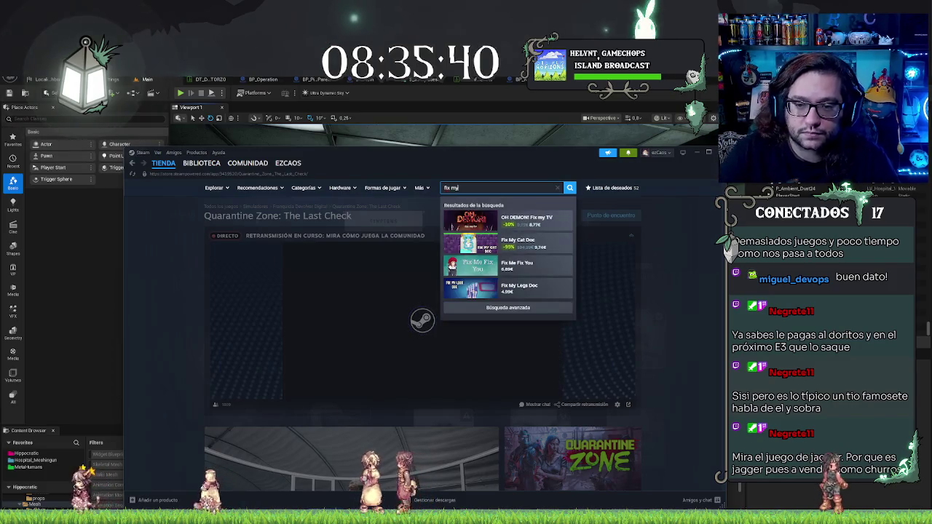
left_click(482, 216)
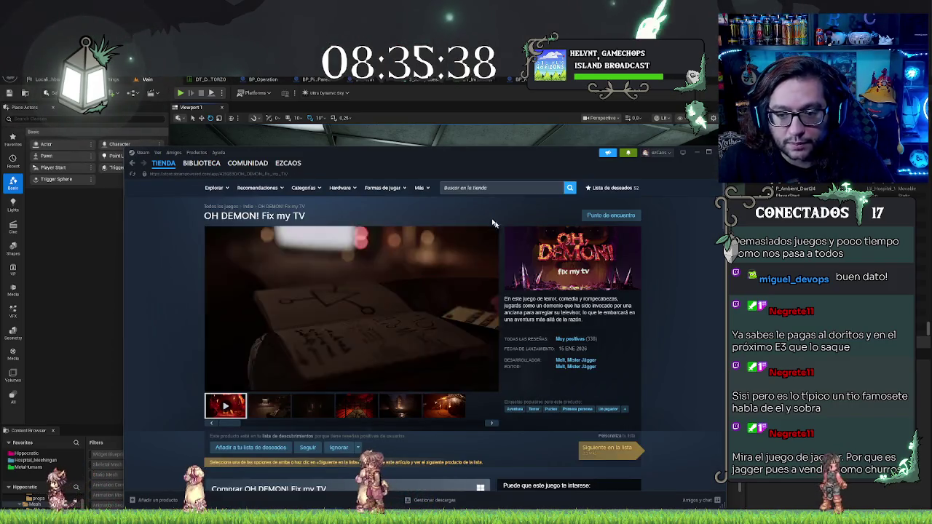
mouse_move(592, 342)
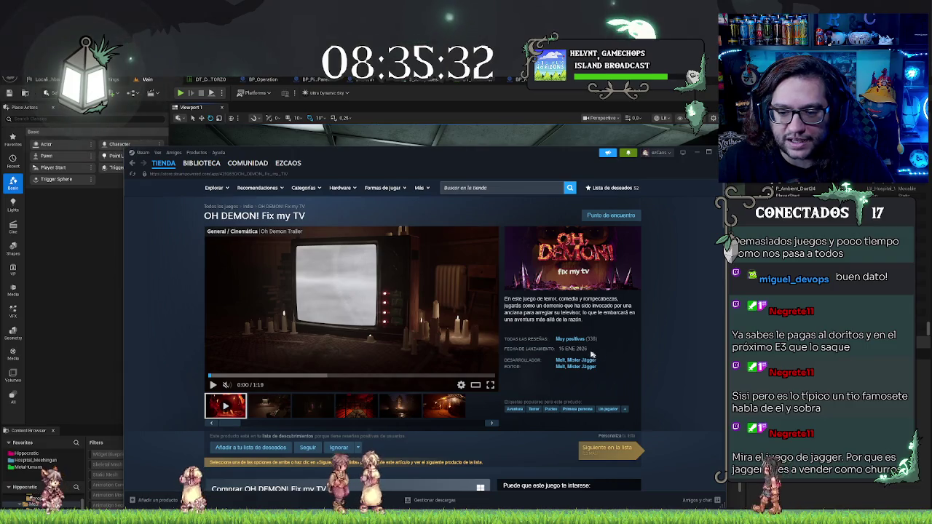
triple_click(572, 349)
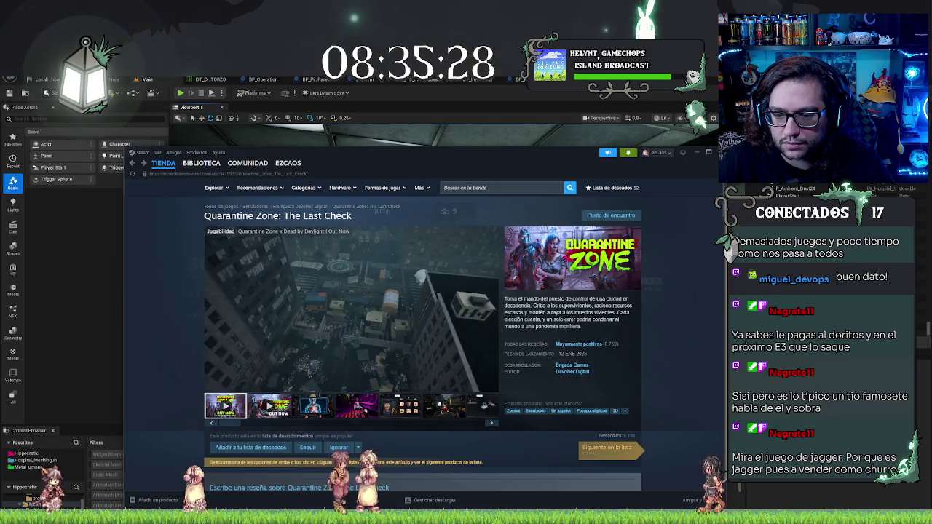
scroll(617, 426, "down", 2)
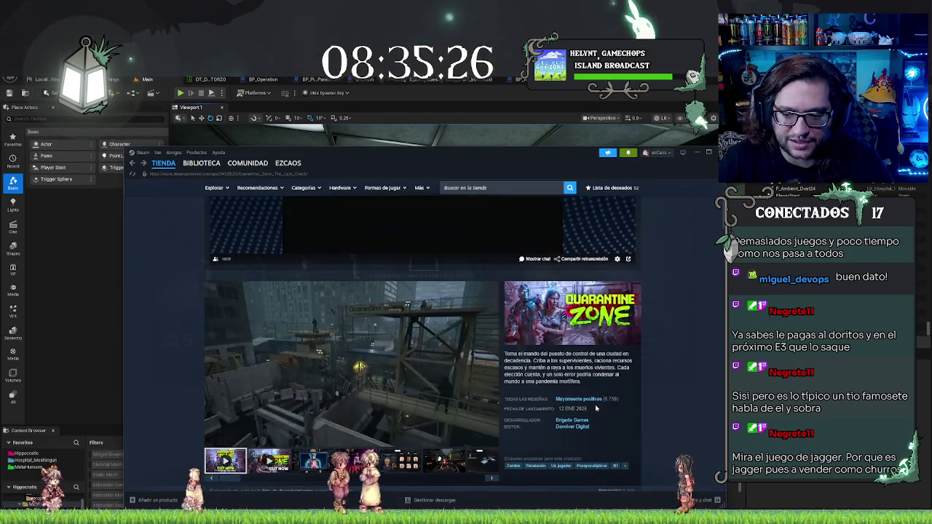
- Browse the OH DEMON! Fix my TV store page, scrolling through its details
left_click(132, 163)
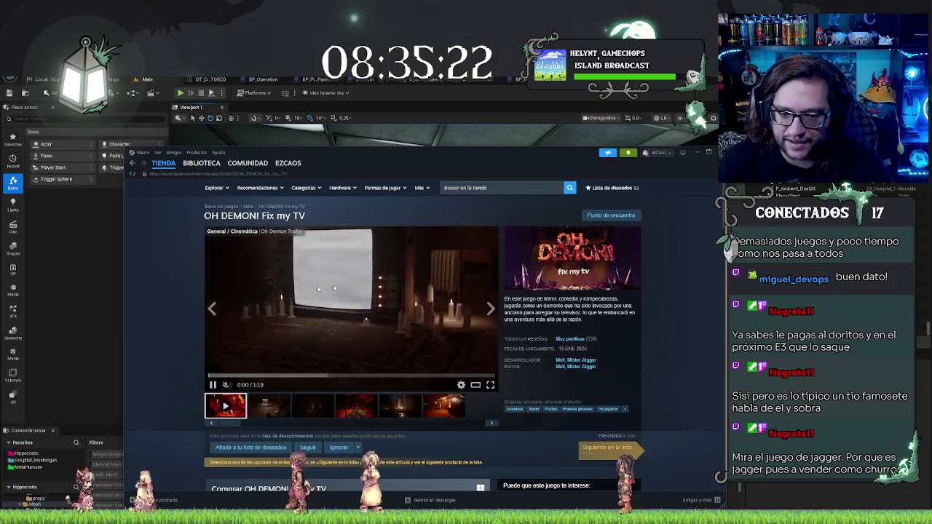
scroll(380, 268, "down", 8)
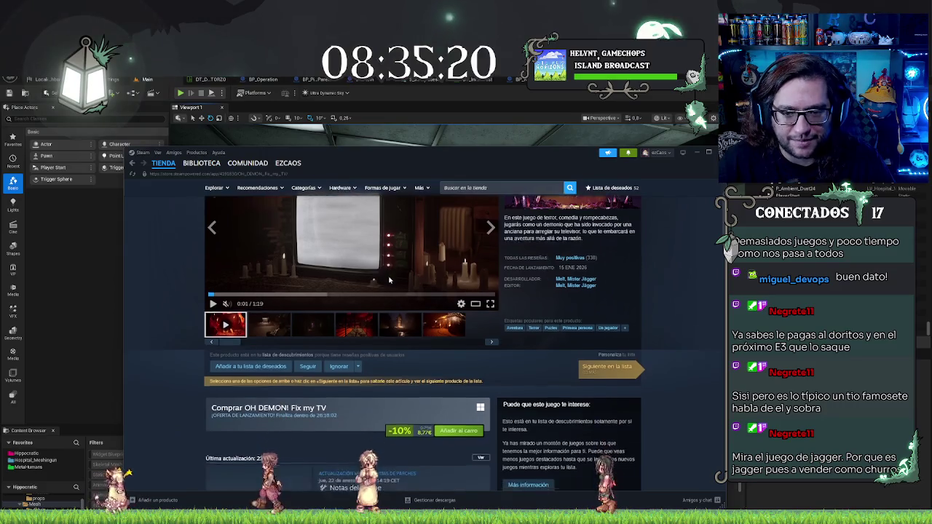
scroll(411, 271, "up", 8)
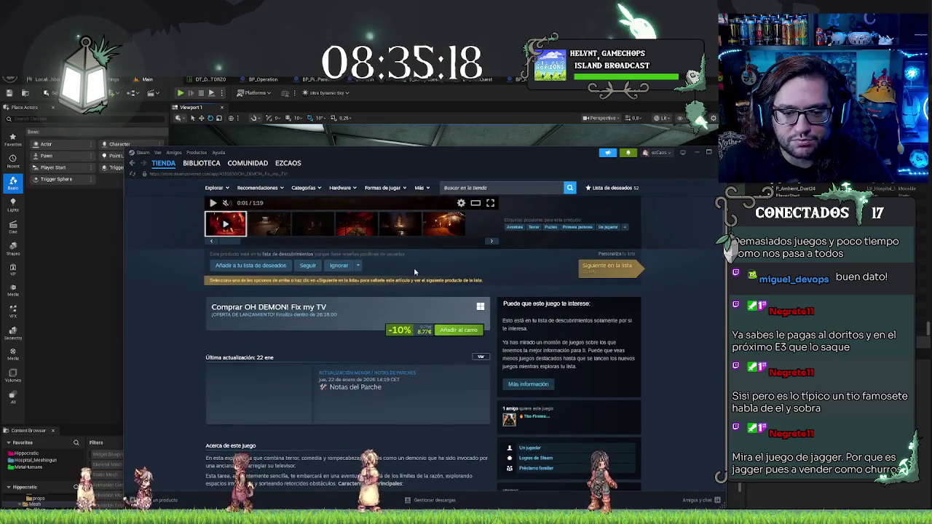
scroll(414, 272, "down", 8)
scroll(415, 273, "down", 15)
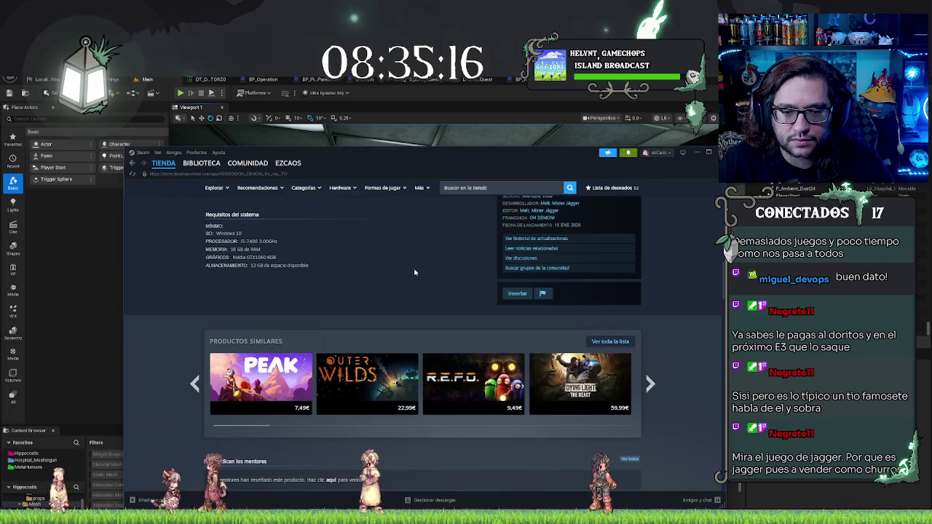
scroll(414, 272, "up", 15)
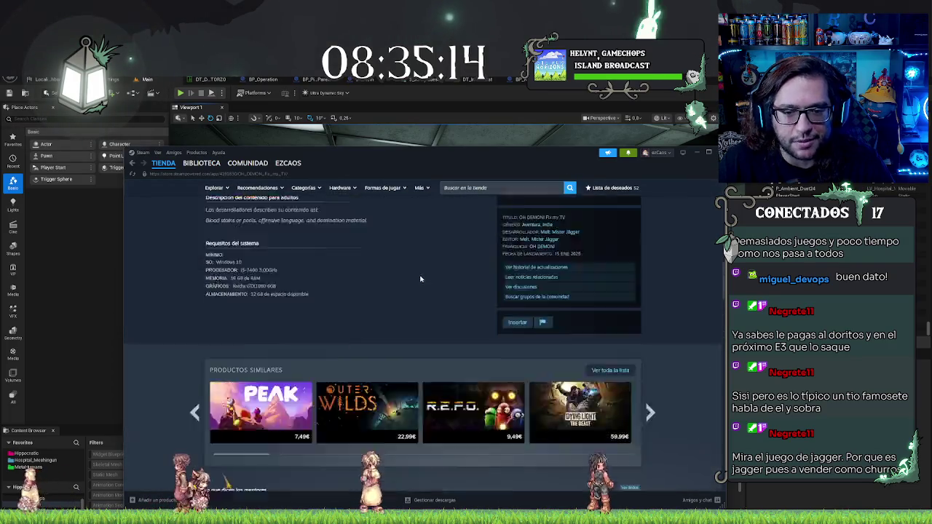
right_click(423, 282)
left_click(645, 318)
scroll(644, 318, "down", 5)
scroll(635, 293, "up", 5)
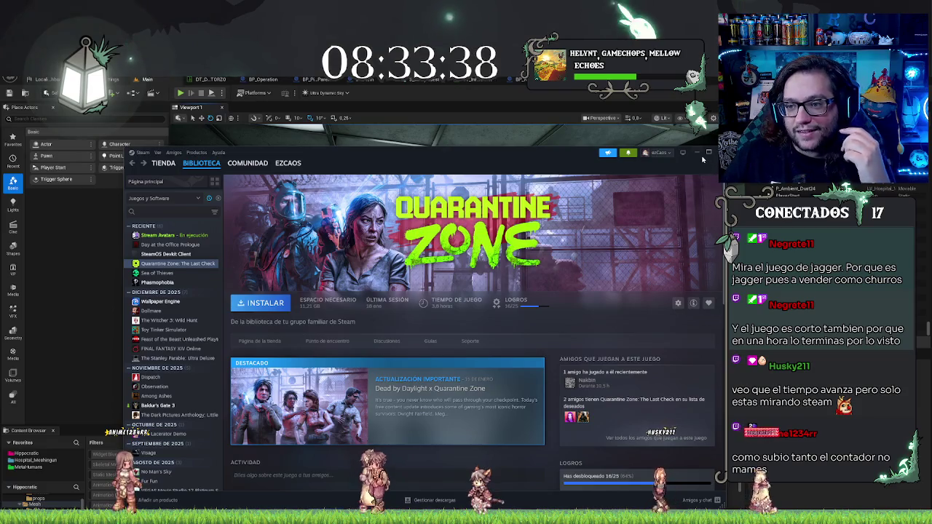
- Minimise Steam to reveal the Unreal hospital room level
left_click(697, 153)
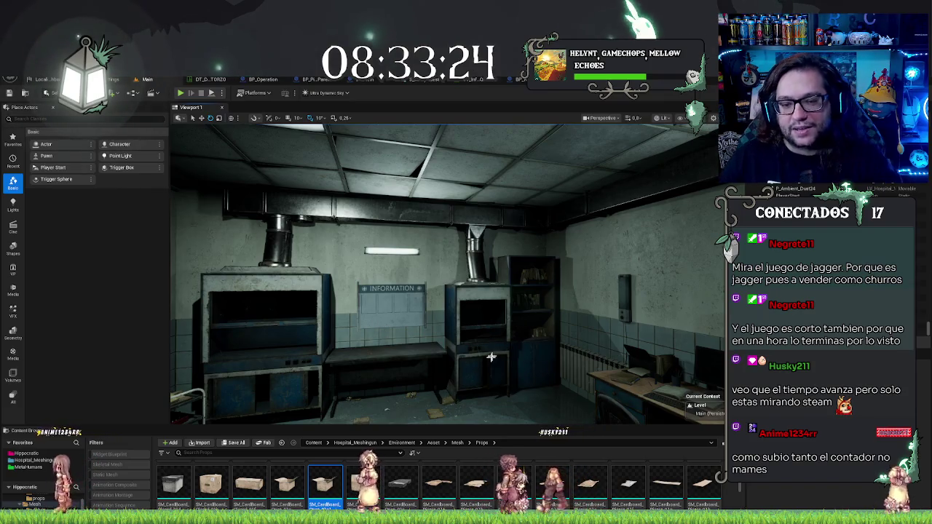
- Nudge the lab table slightly right and show the Hippocratic folder in the Content Browser
scroll(447, 274, "up", 5)
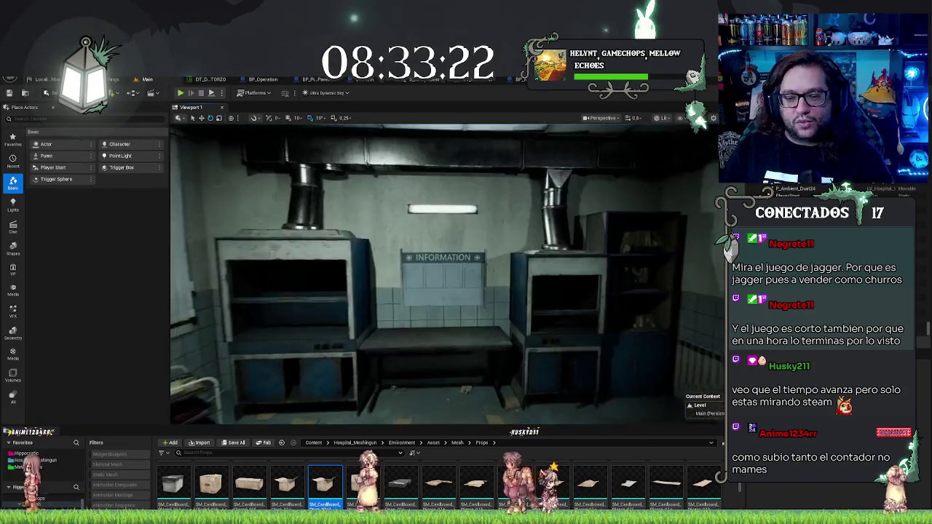
left_click(488, 339)
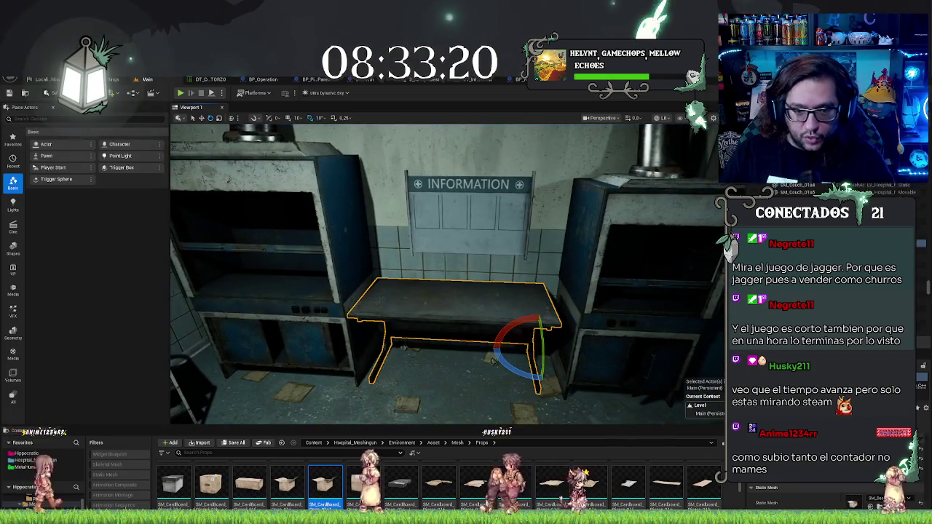
left_click_drag(537, 362, 502, 399)
scroll(502, 399, "down", 5)
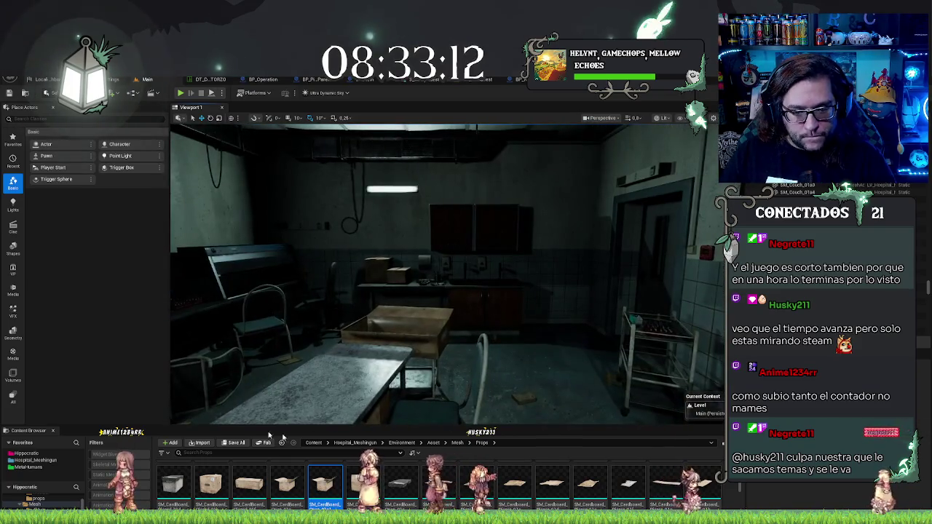
left_click(33, 453)
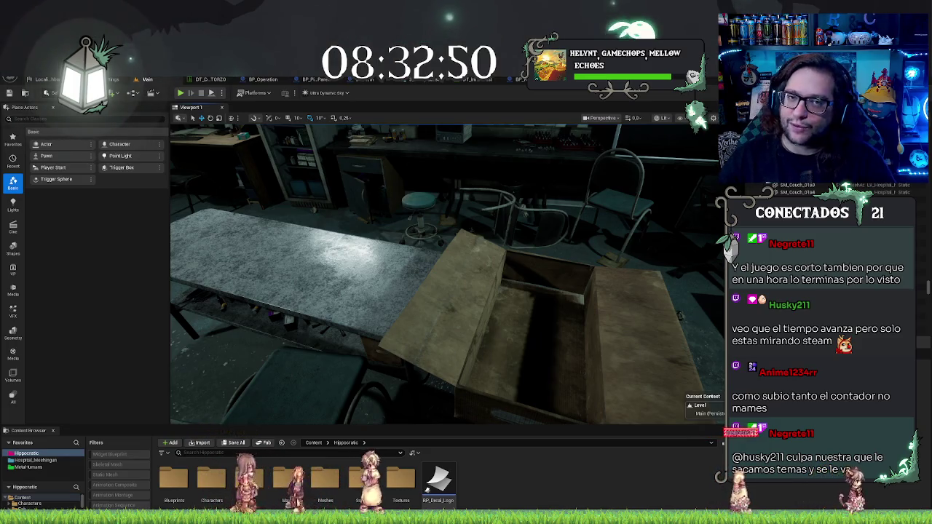
- Swing the view around the lab and browse the Maps, Blueprints, Fonts and Characters folders
key("w")
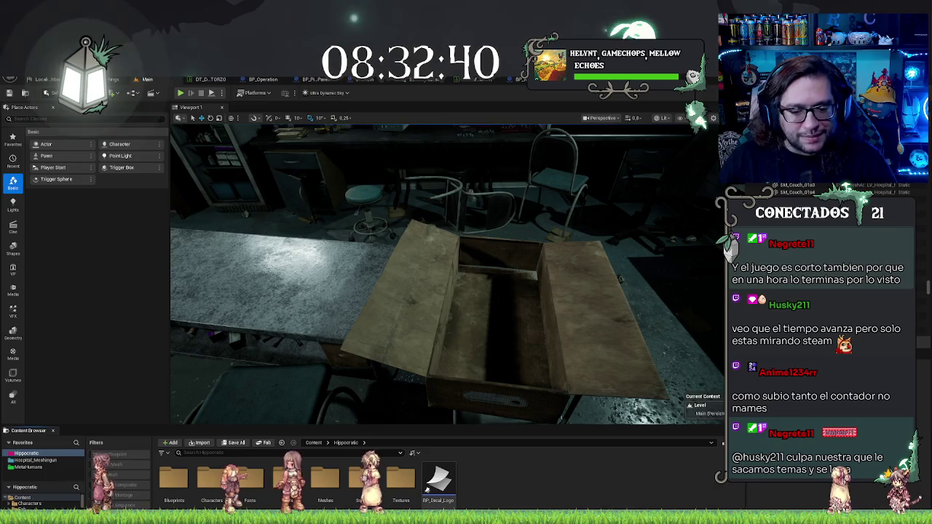
left_click(364, 480)
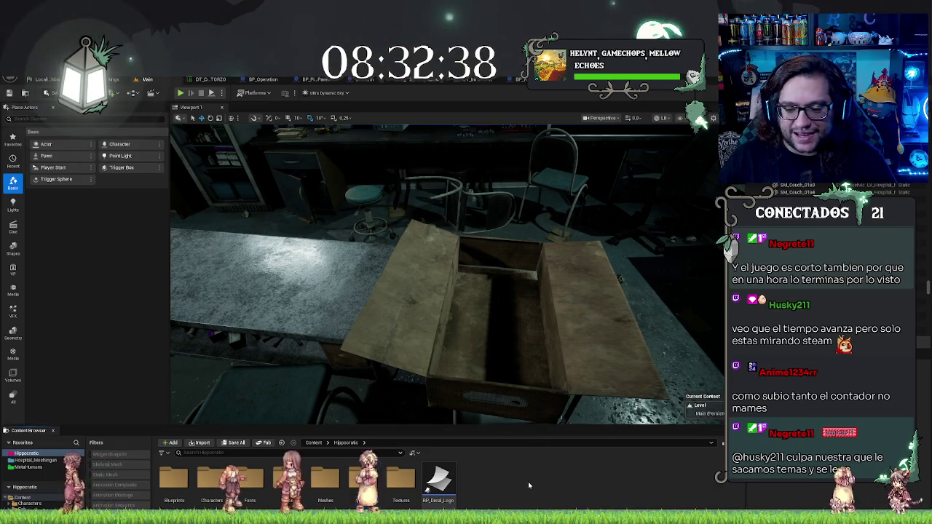
mouse_move(451, 306)
left_mouse_down()
mouse_move(423, 306)
mouse_move(499, 371)
left_mouse_up()
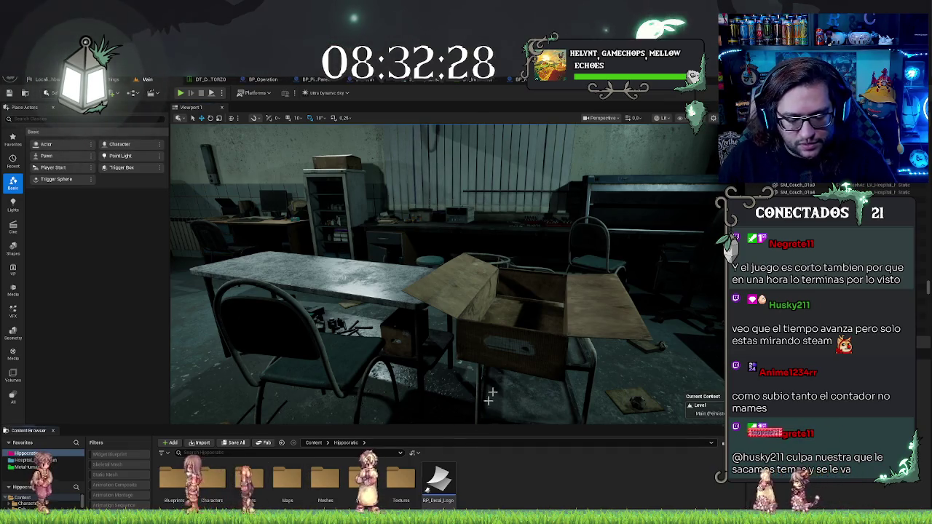
left_click(287, 480)
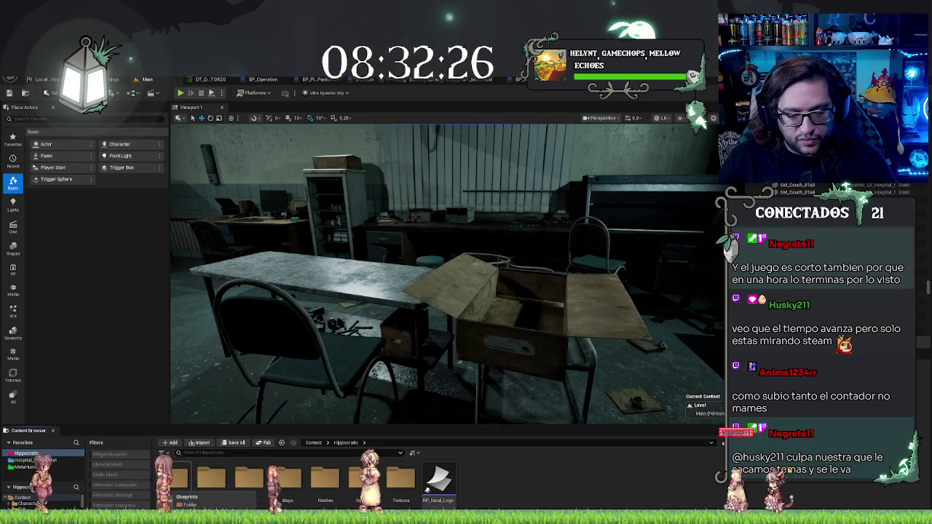
left_click(173, 484)
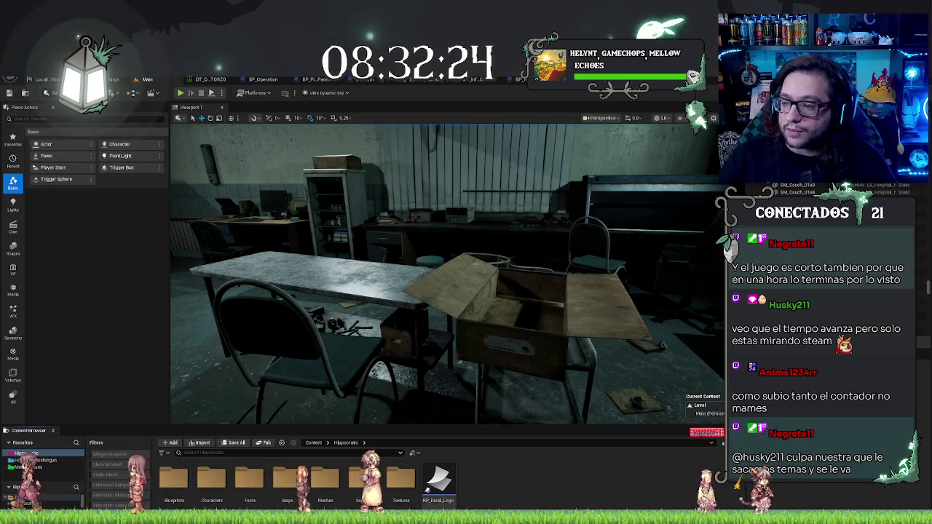
left_click(236, 483)
left_click(210, 485)
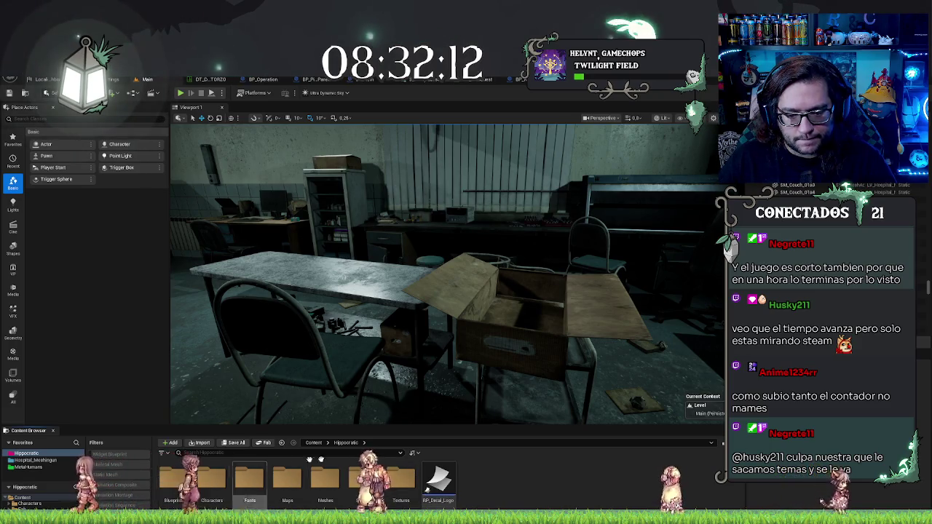
- Create a Laboratory folder in Blueprints > Mechanics, open it, and bring up its asset menu
double_click(173, 479)
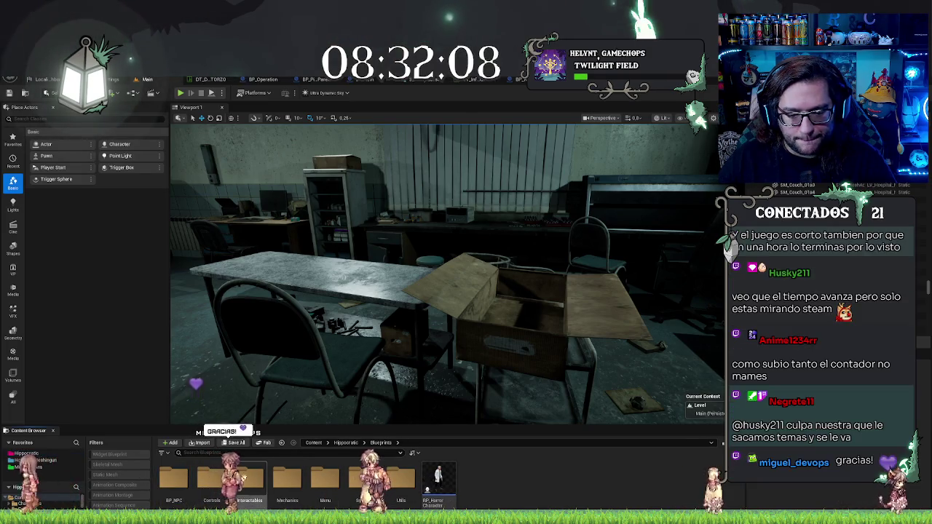
left_click(277, 477)
double_click(278, 477)
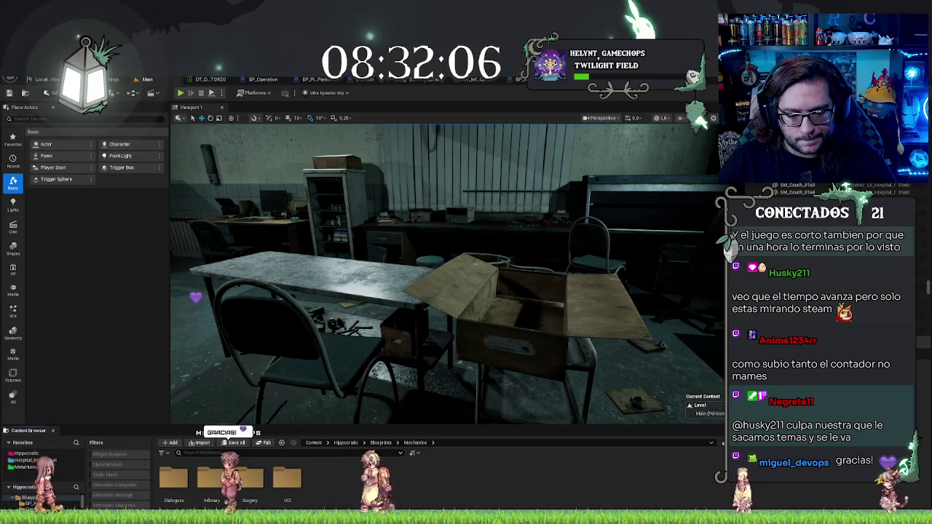
right_click(365, 485)
left_click(415, 248)
type("Laboratory")
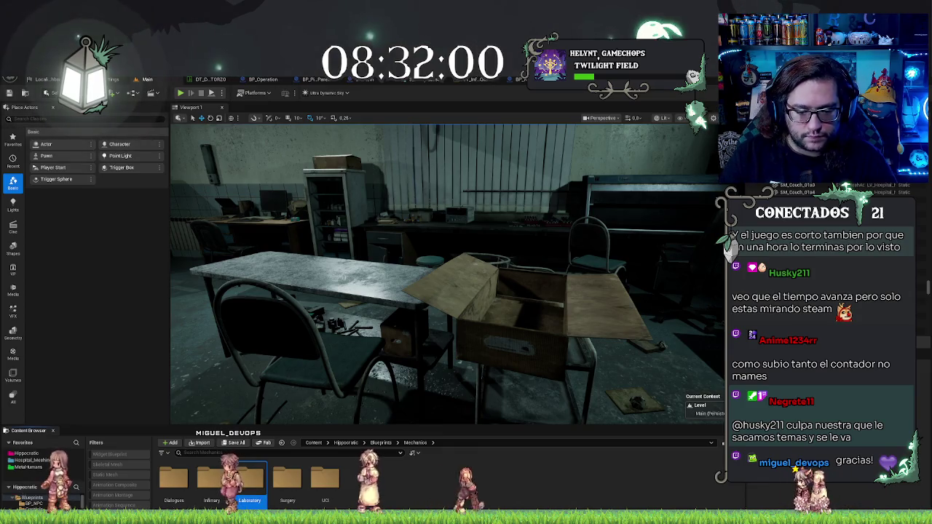
double_click(249, 478)
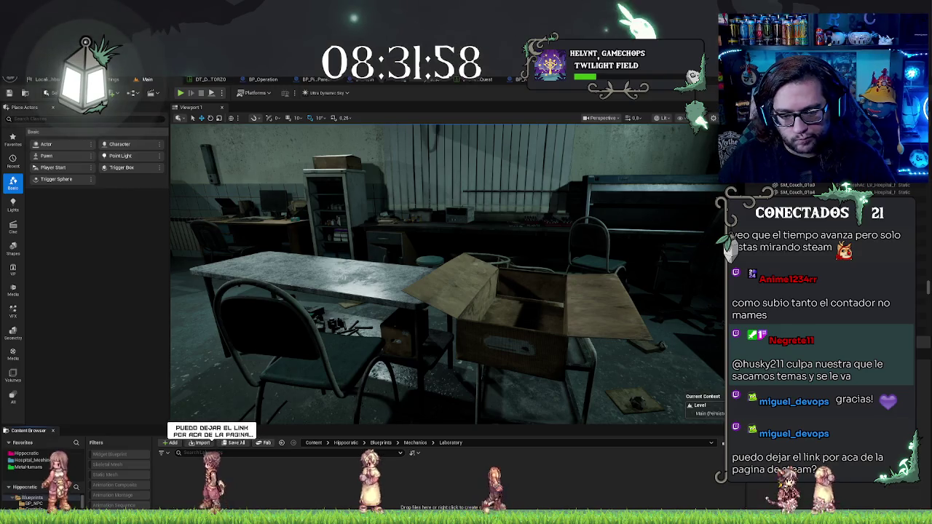
right_click(222, 490)
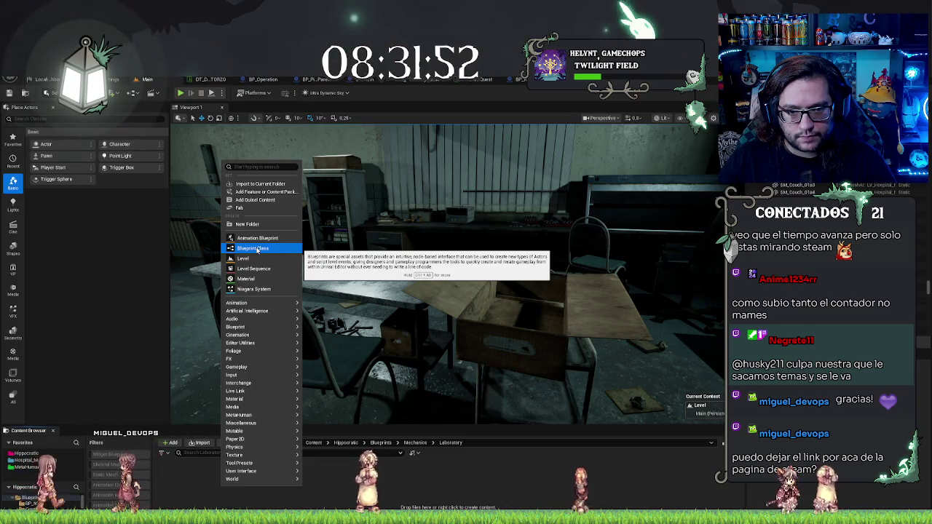
- Start a new Blueprint Class in Laboratory and pick its parent class
left_click(257, 249)
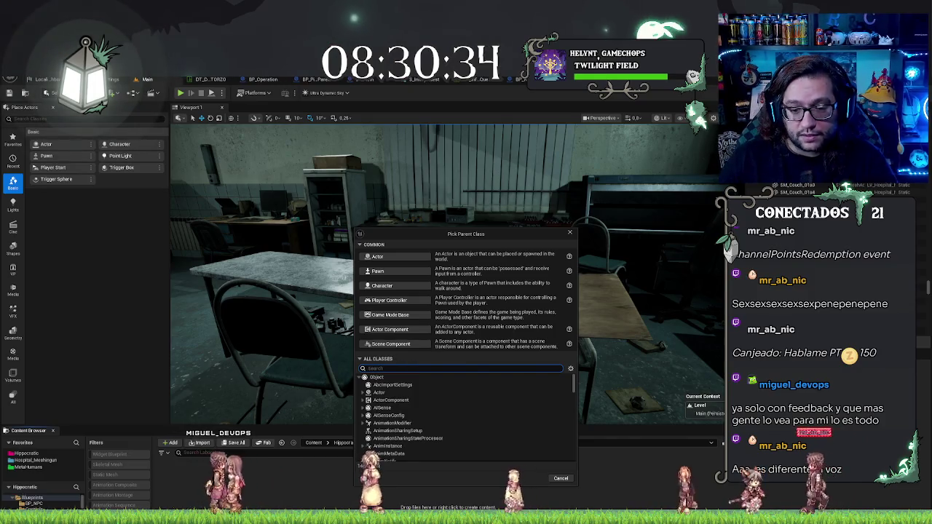
left_click(411, 330)
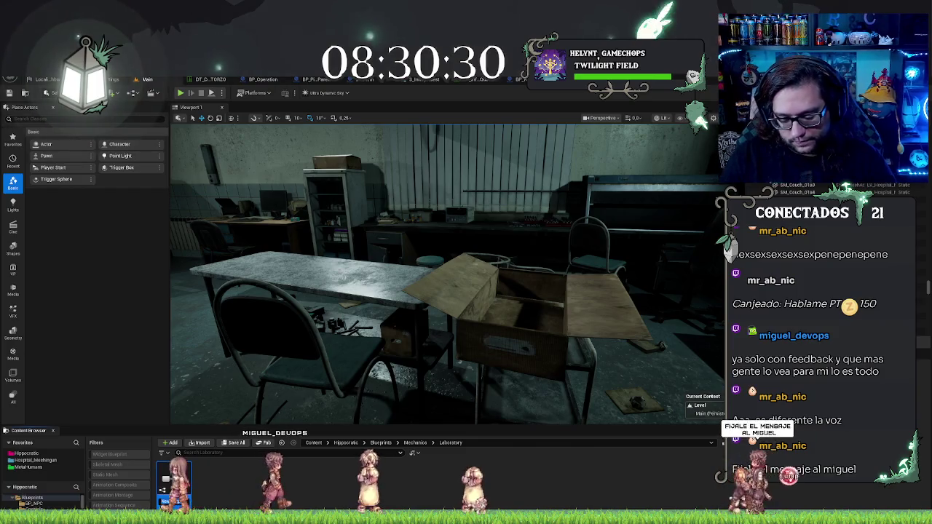
- Name the new Blueprint BP_ItemDispenser and confirm it
type("BP_")
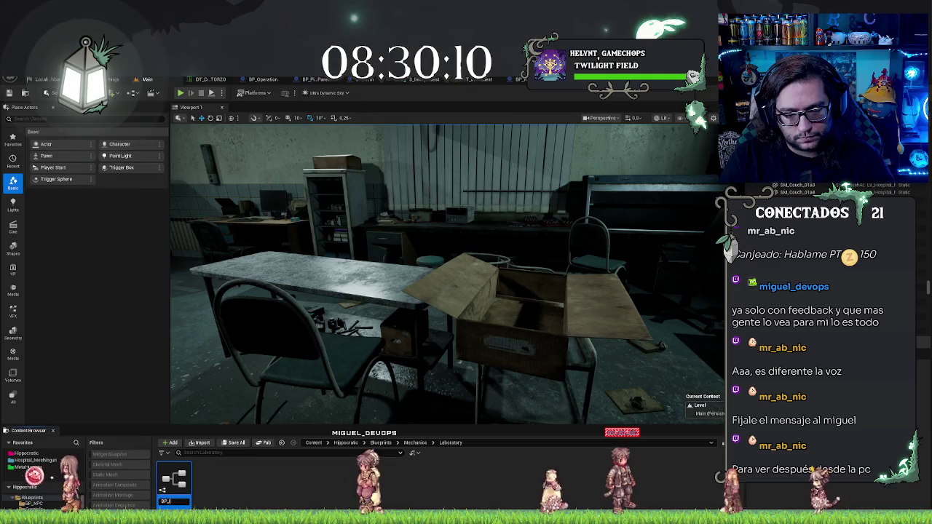
type("De")
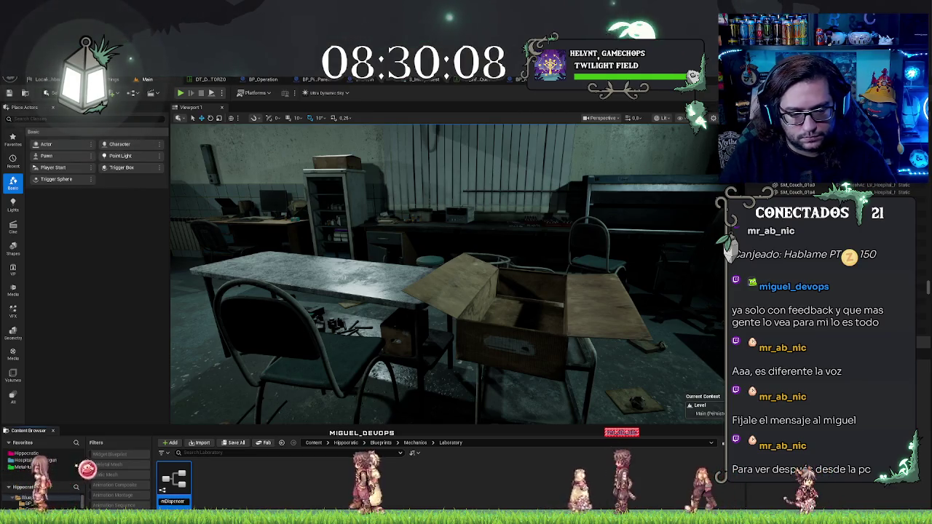
key("Return")
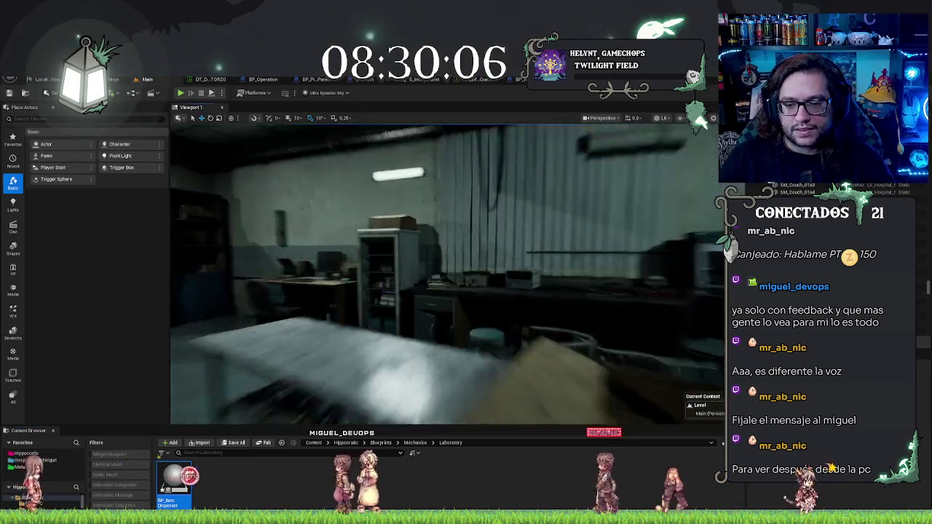
mouse_move(444, 273)
left_mouse_down()
mouse_move(408, 291)
mouse_move(452, 280)
mouse_move(427, 282)
mouse_move(437, 277)
left_mouse_up()
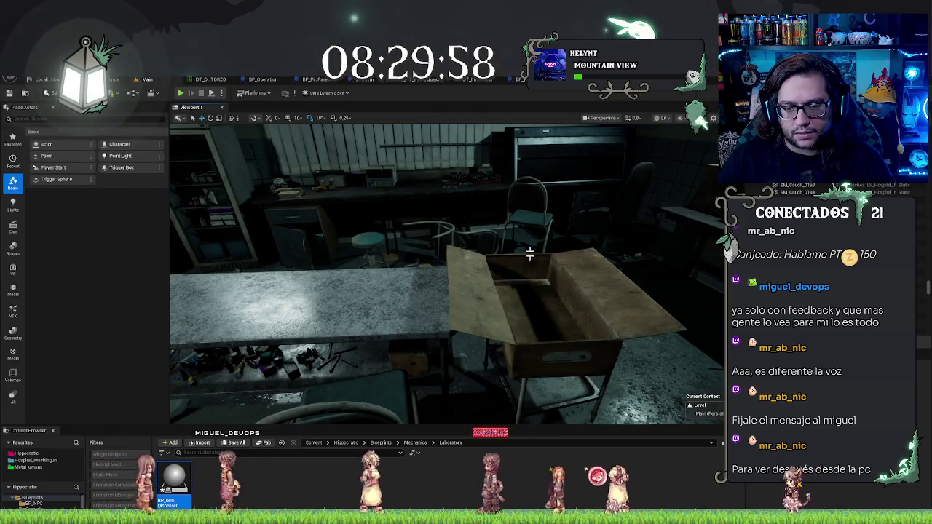
- Reframe the lab view on the table and shelves, then bring up the Steam store page in the browser
mouse_move(536, 265)
left_mouse_down()
mouse_move(446, 311)
mouse_move(408, 313)
left_mouse_up()
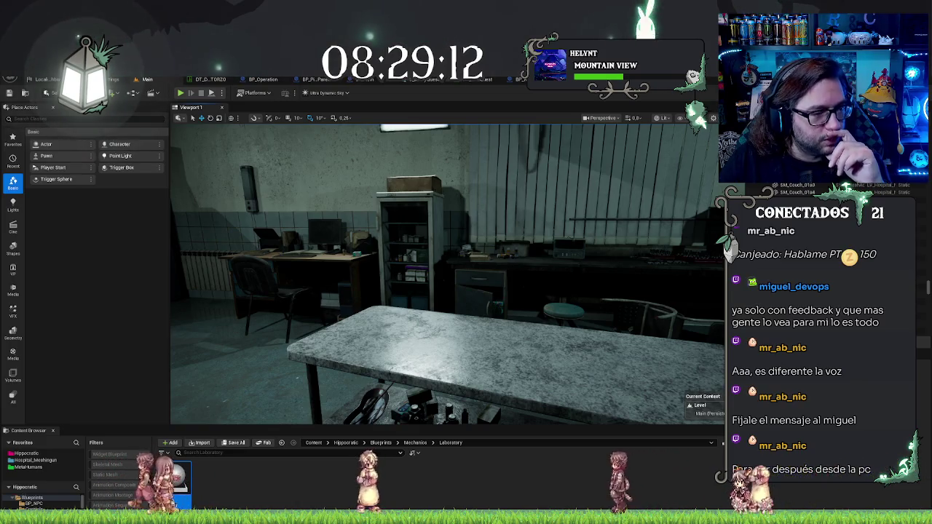
key("alt+Tab")
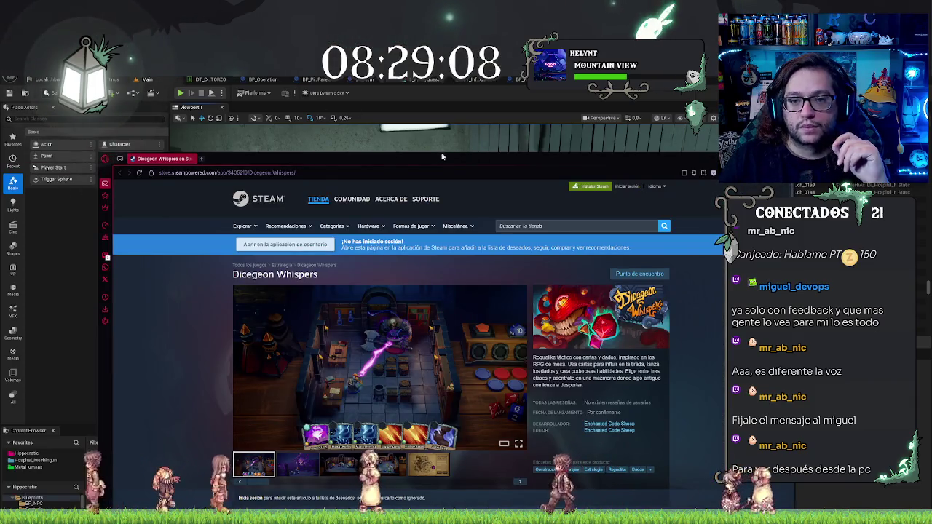
- Maximize the browser and browse the Dicegeon Whispers screenshots, from the dungeon room to the mimic chest
double_click(478, 157)
left_click(432, 310)
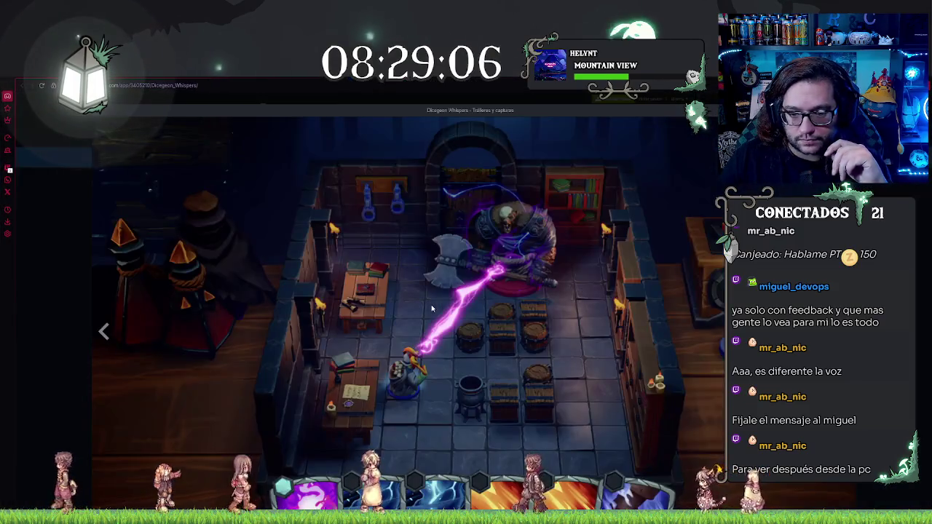
key("Escape")
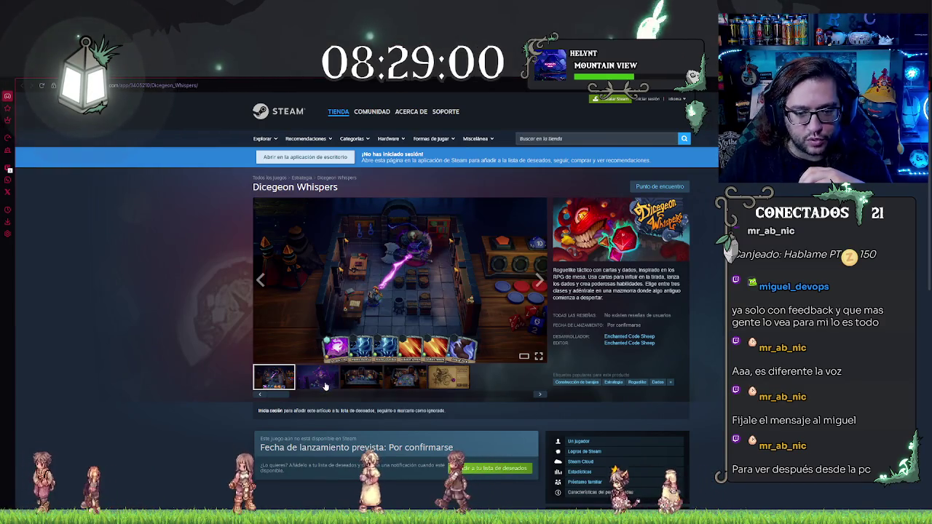
left_click(326, 386)
left_click(378, 292)
left_click(378, 292)
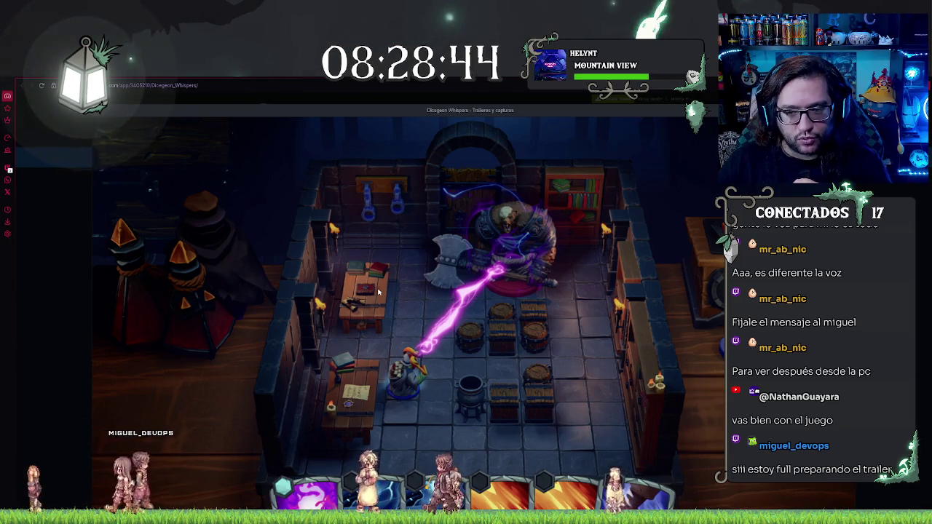
key("Right")
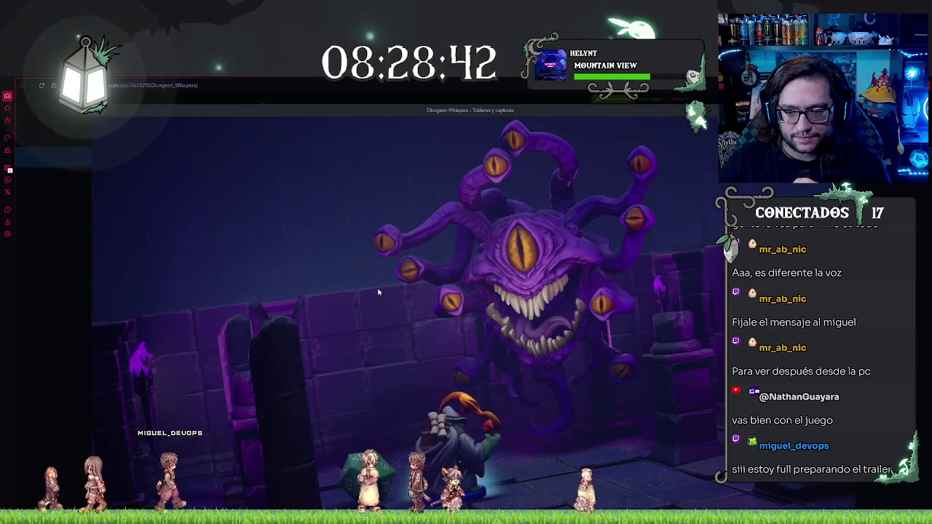
key("Left")
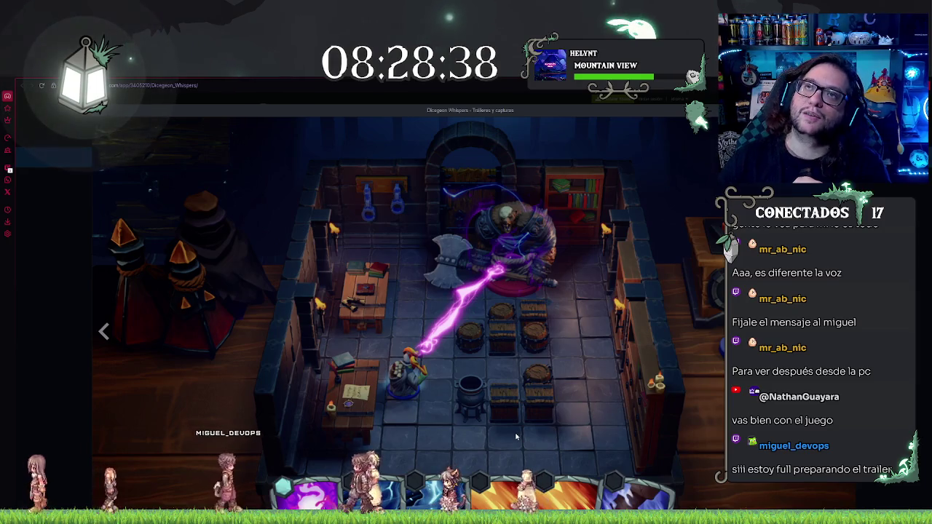
key("Right")
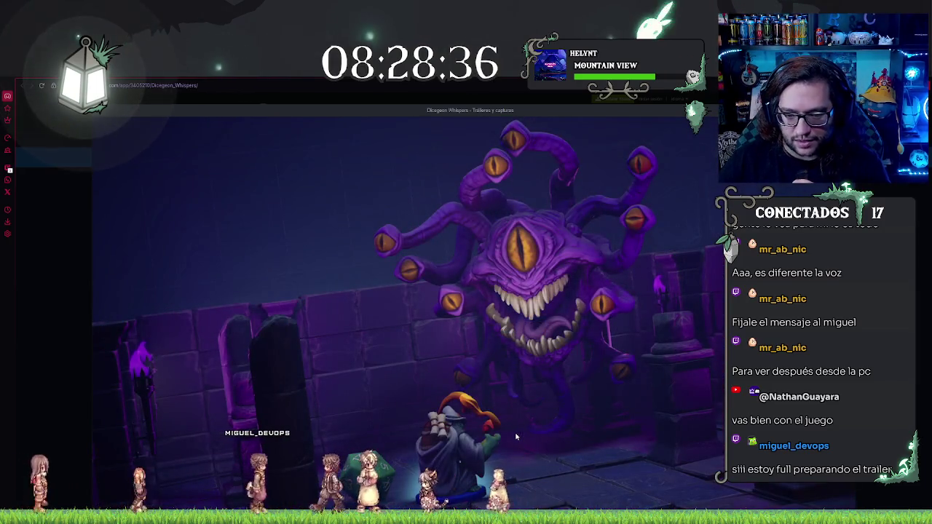
key("Right")
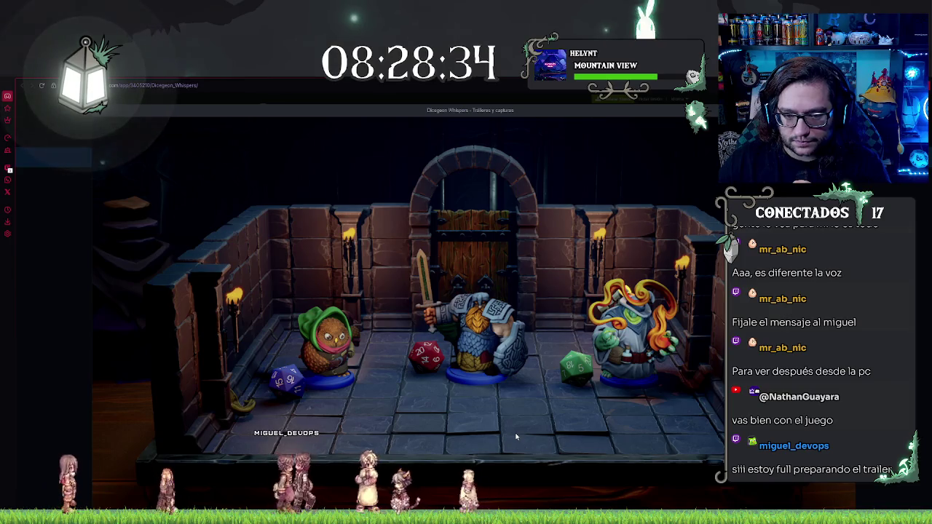
key("Right")
key("Right")
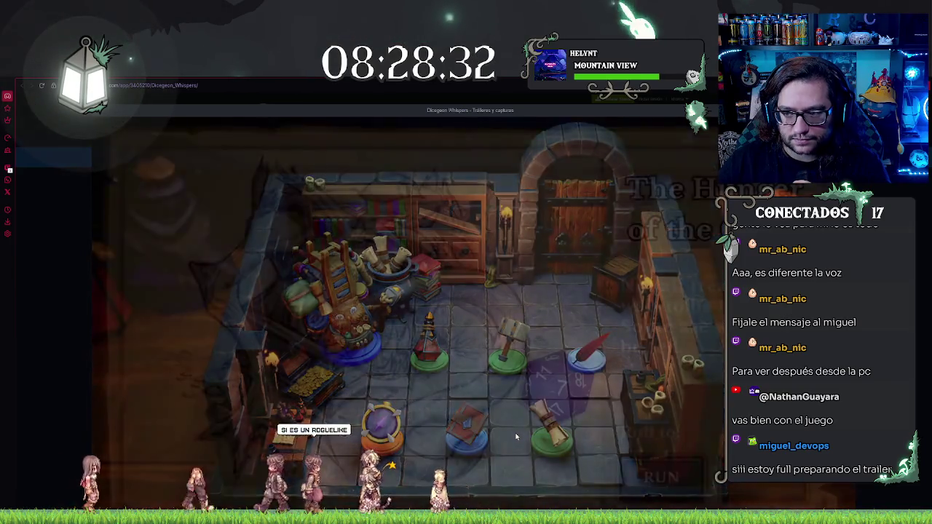
key("Right")
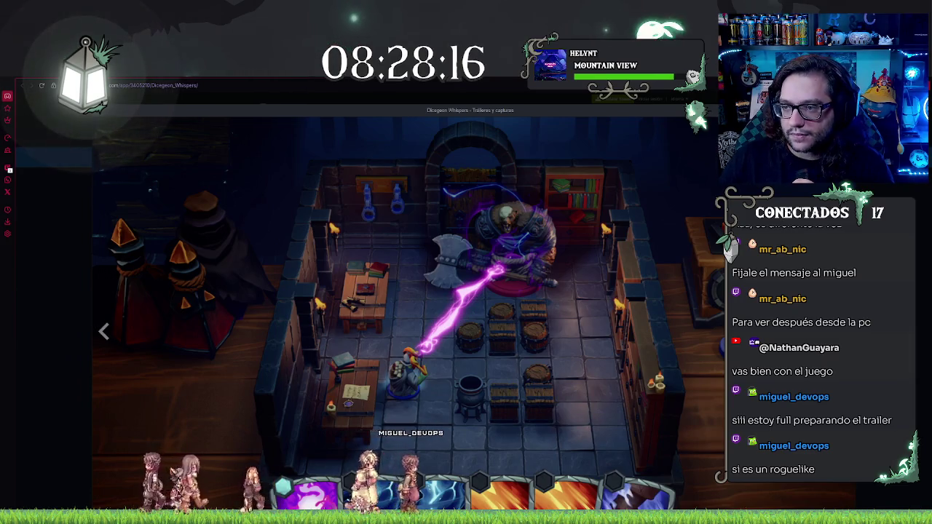
key("Escape")
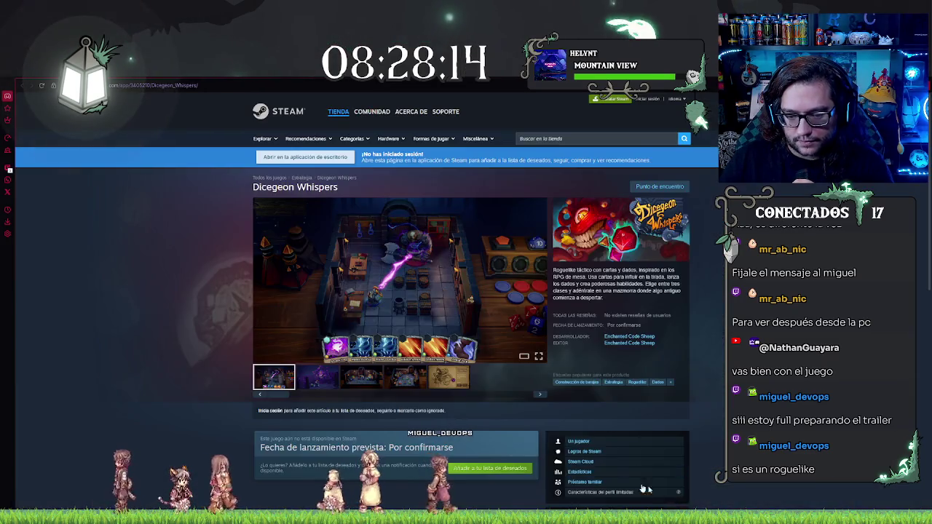
- Try to add Dicegeon Whispers to the wishlist and accept the sign-in prompt
scroll(207, 451, "down", 3)
left_click(470, 271)
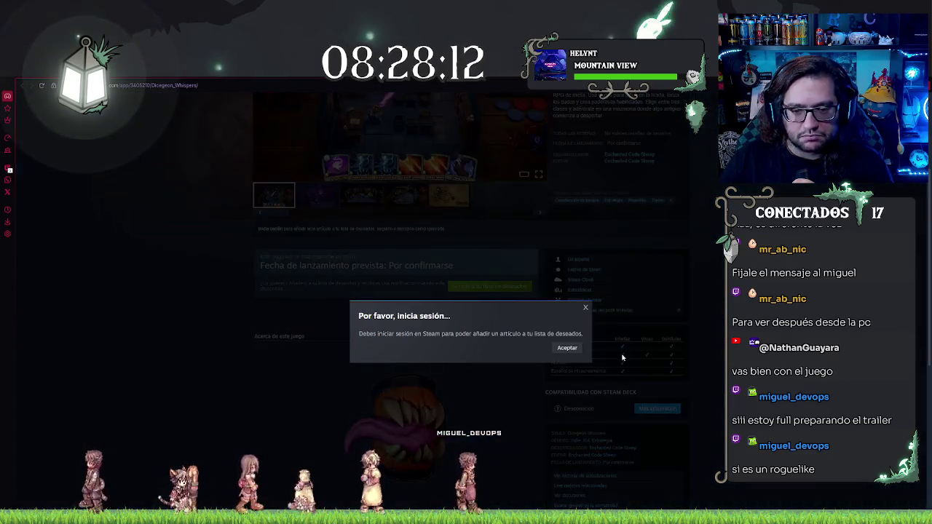
left_click(581, 347)
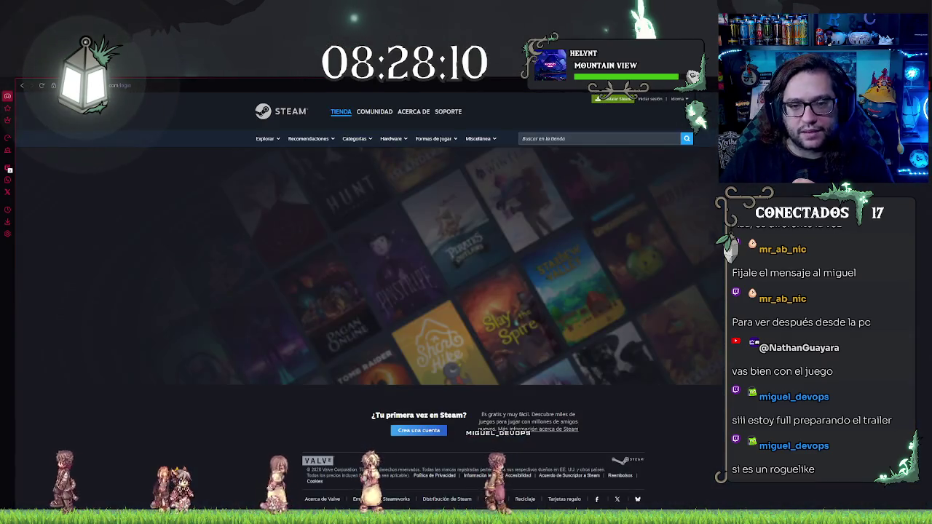
- Close the browser, find Dicegeon Whispers in the Steam client store, and add it to the wishlist
key("ctrl+w")
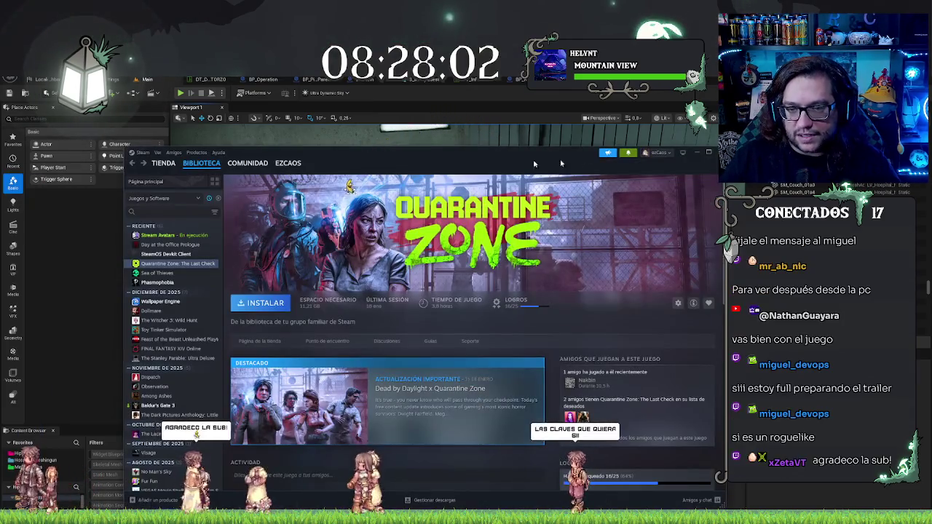
mouse_move(163, 168)
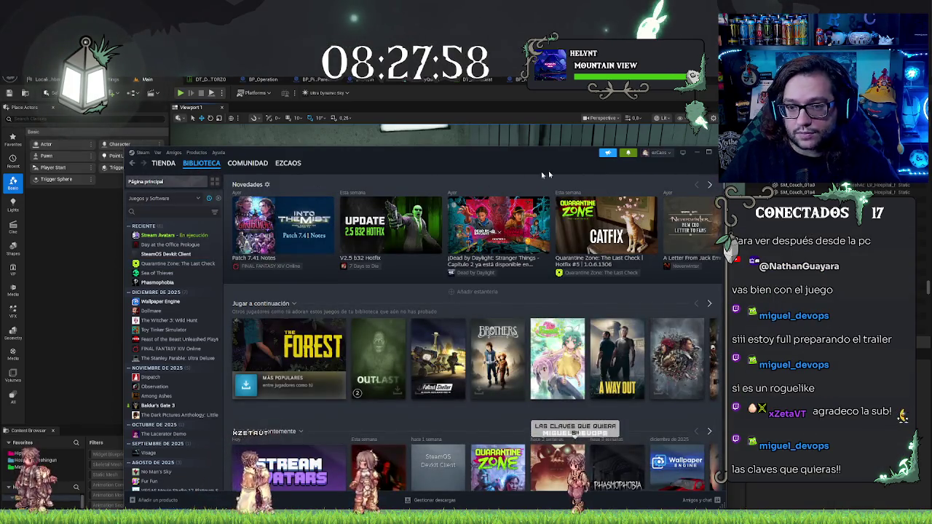
left_click(161, 164)
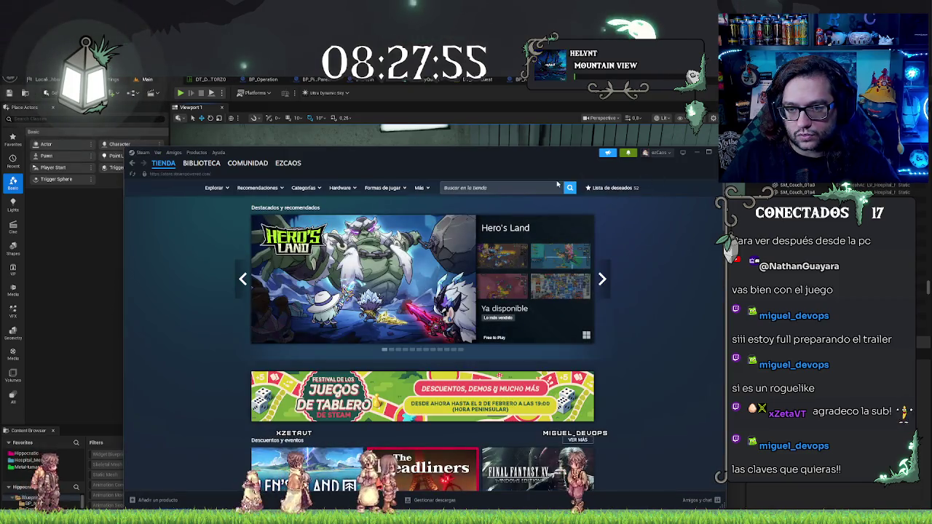
left_click(526, 189)
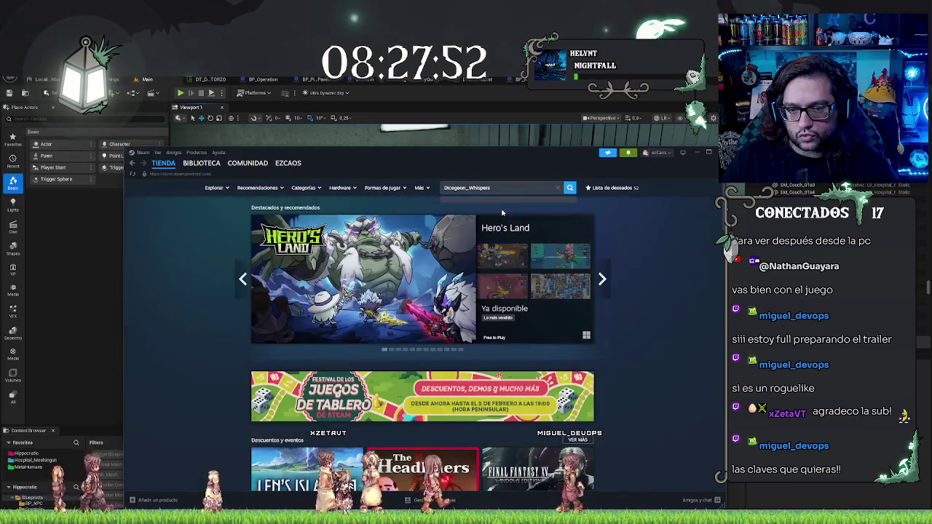
left_click(491, 218)
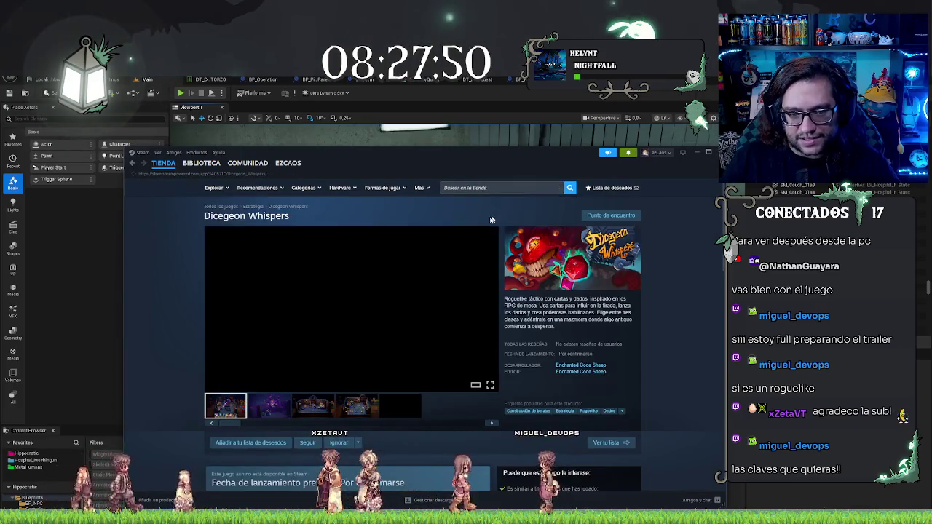
scroll(492, 219, "down", 2)
left_click(250, 334)
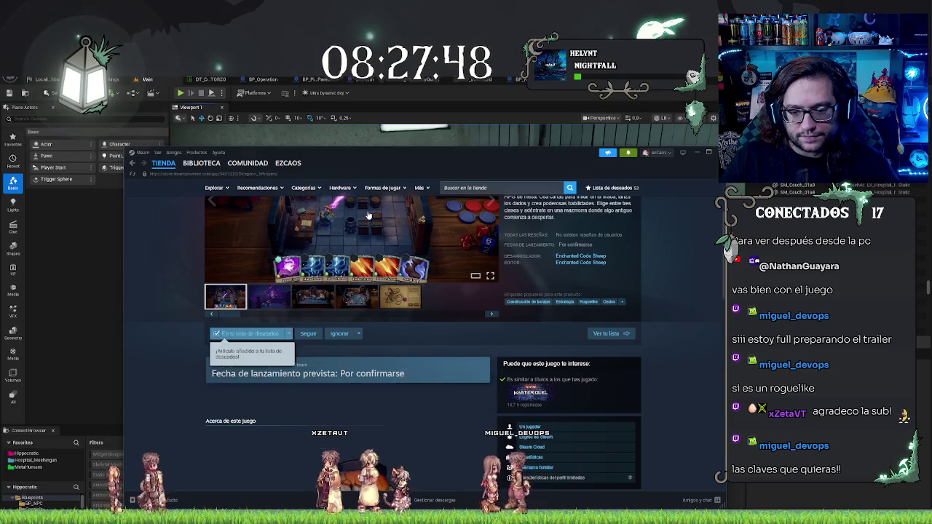
- View the main game screenshot, reposition the Steam window, and return to the library home
scroll(349, 333, "up", 2)
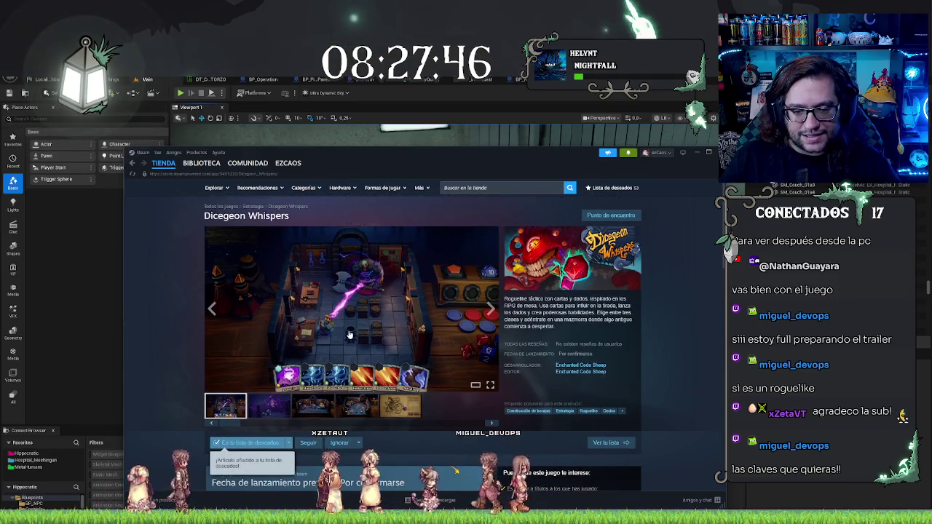
left_click(349, 334)
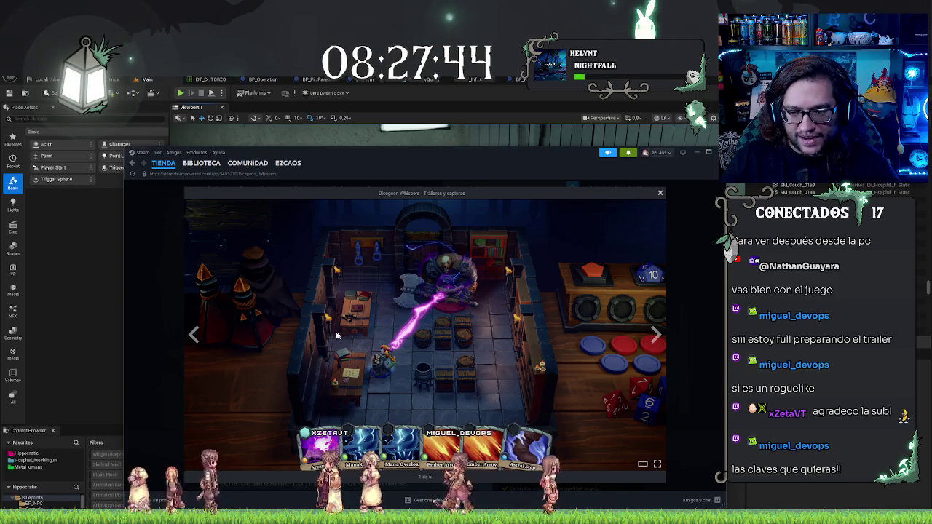
left_click(660, 194)
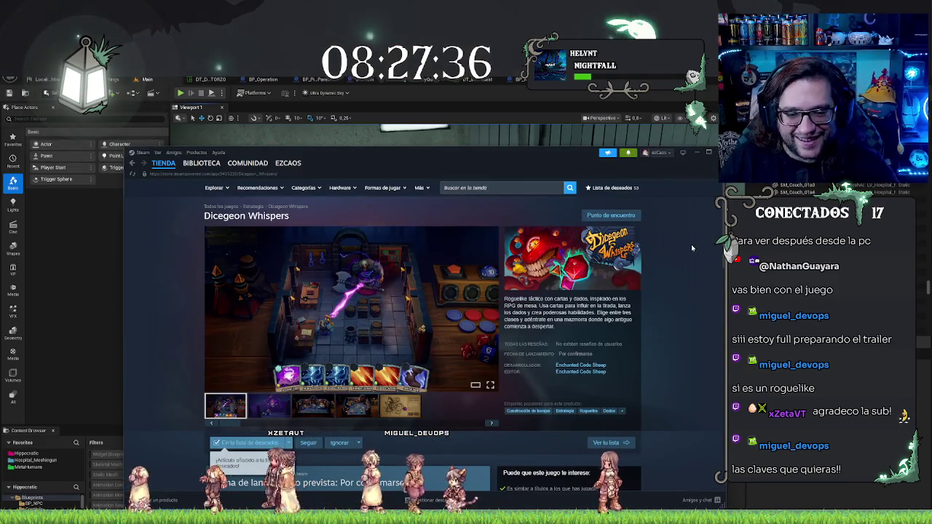
left_click_drag(478, 160, 499, 178)
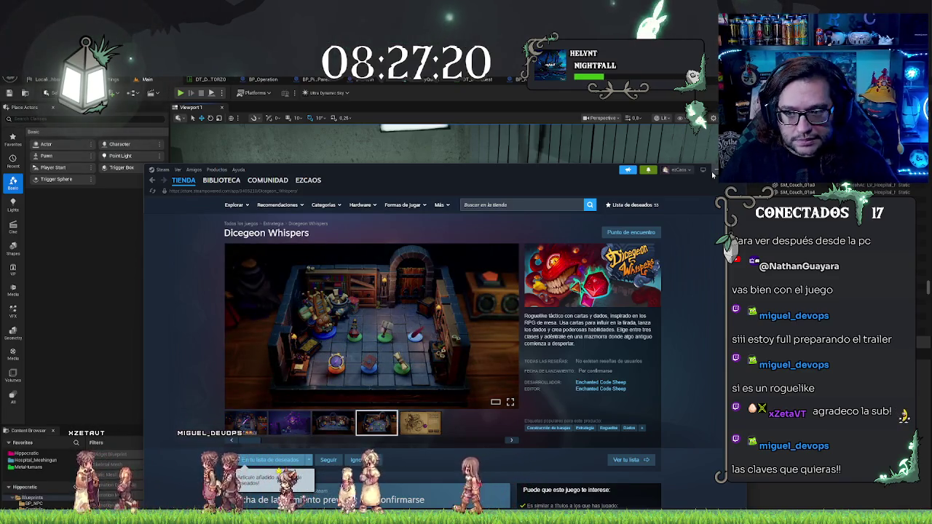
mouse_move(580, 175)
left_mouse_down()
mouse_move(503, 177)
mouse_move(591, 166)
left_mouse_up()
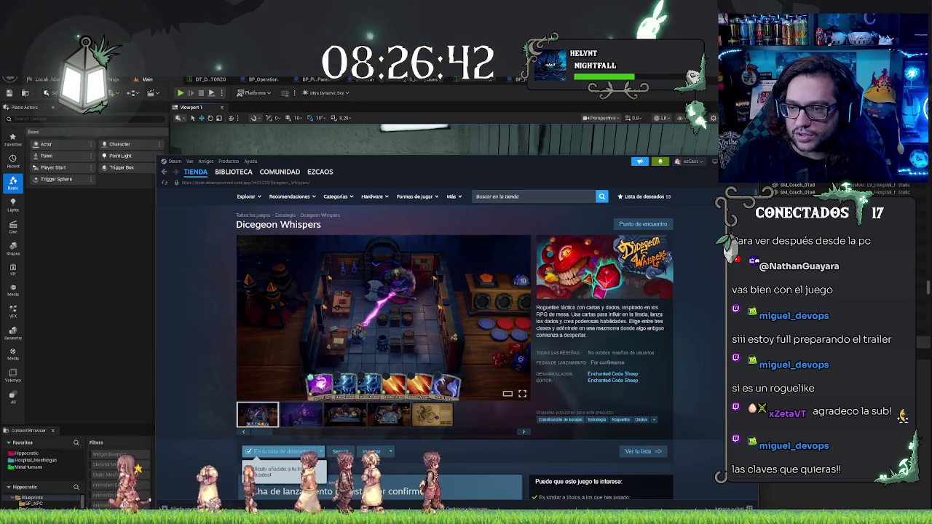
left_click(233, 171)
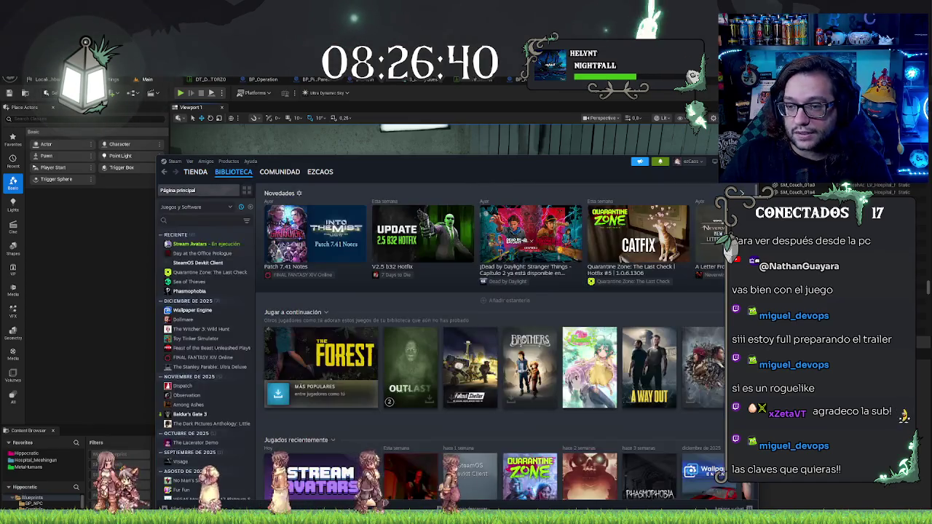
key("alt+Tab")
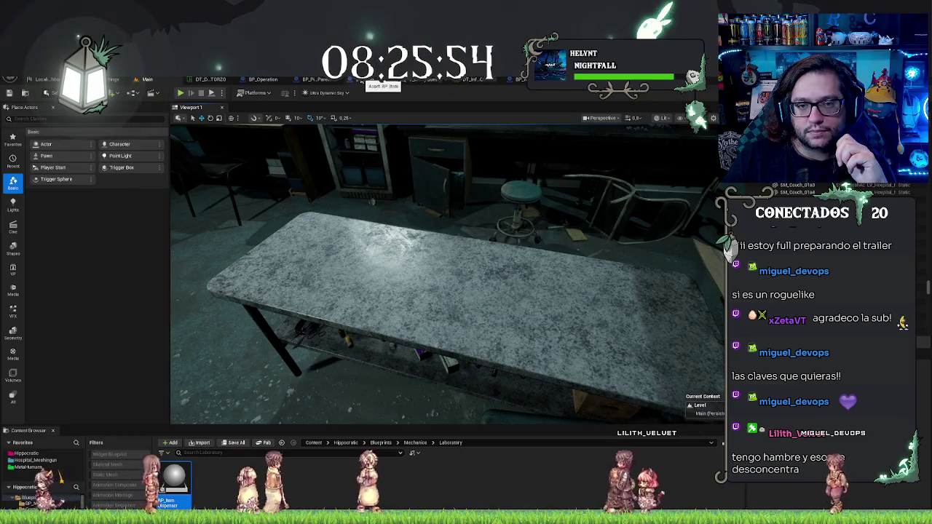
- Look over the BP_Item Blueprint's EventGraph
left_click(361, 80)
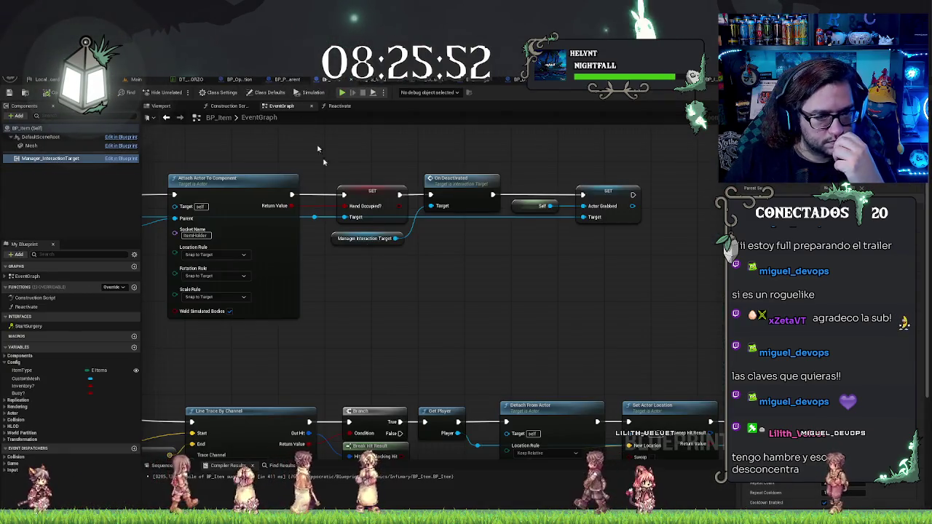
scroll(310, 335, "down", 2)
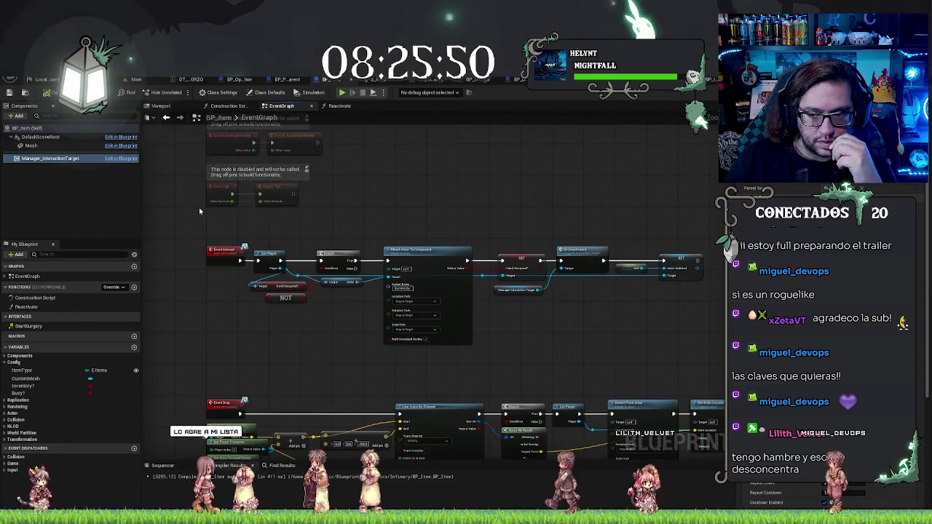
left_click_drag(273, 349, 305, 360)
scroll(305, 359, "up", 2)
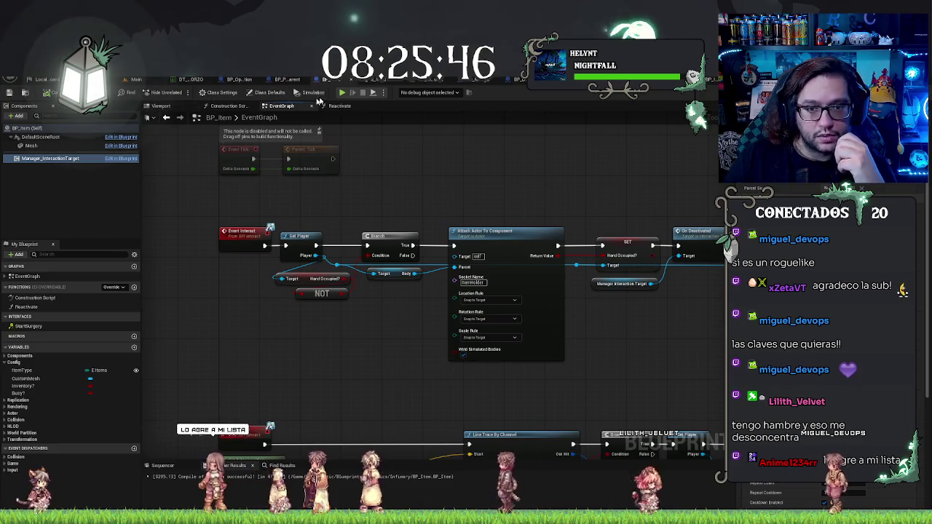
- Check BP_PickUpParent's Construction Script and EventGraph, then return to the Main level editor
left_click(288, 79)
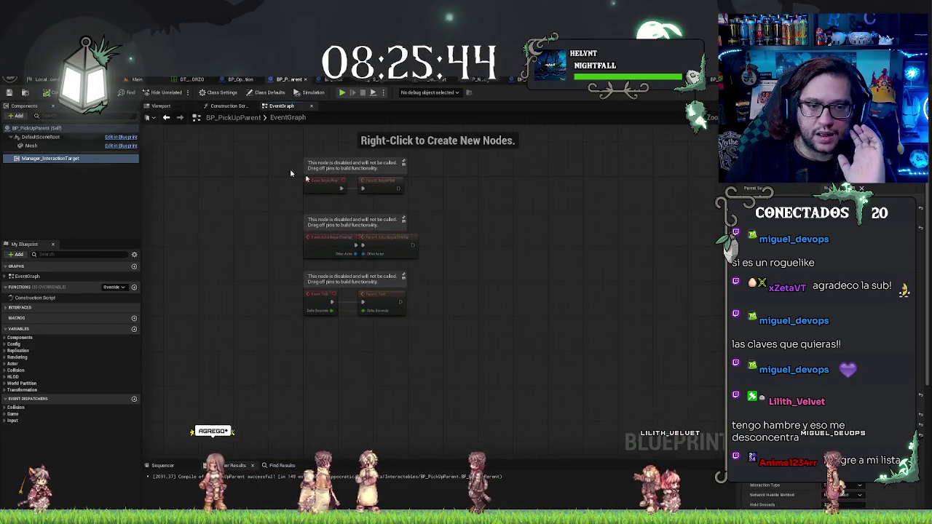
left_click(240, 107)
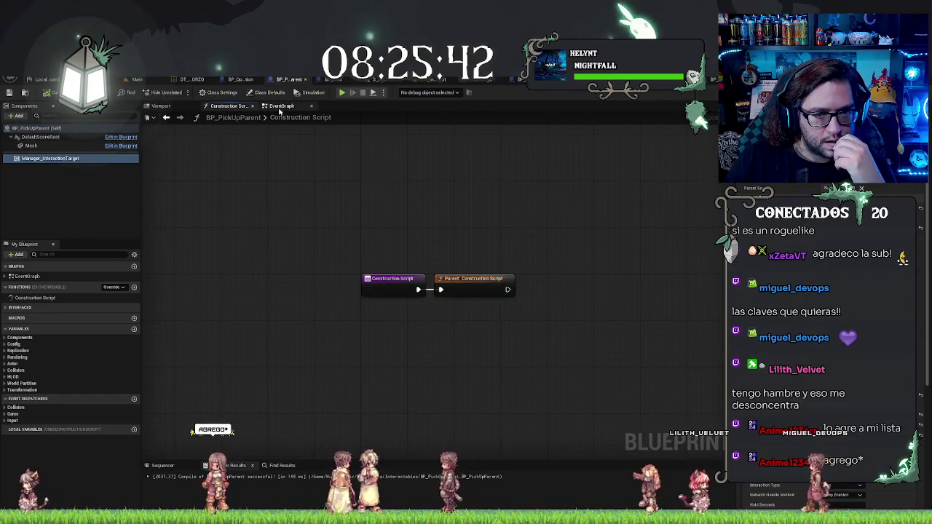
left_click(281, 106)
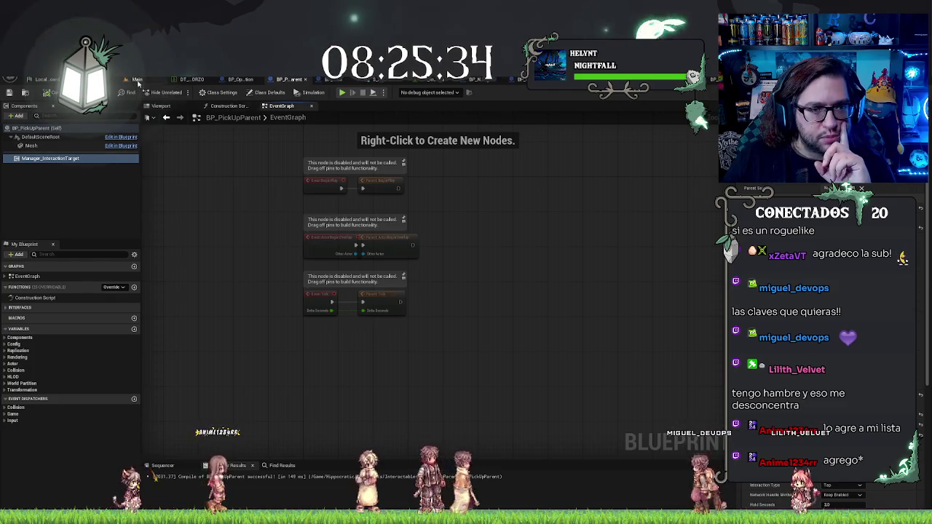
left_click(137, 78)
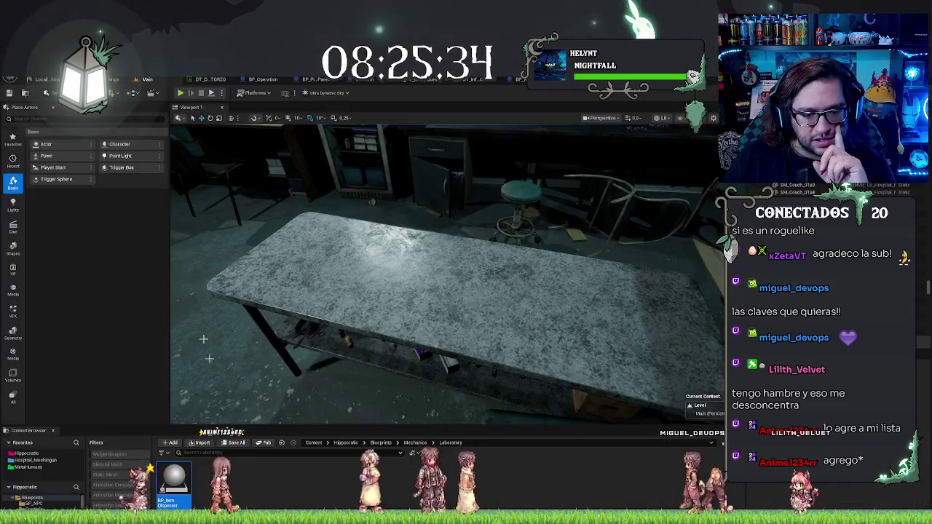
- Search Blueprints for 'interac' and set the input action's Hold Time Threshold to 1.0
left_click(32, 499)
type("lnterac")
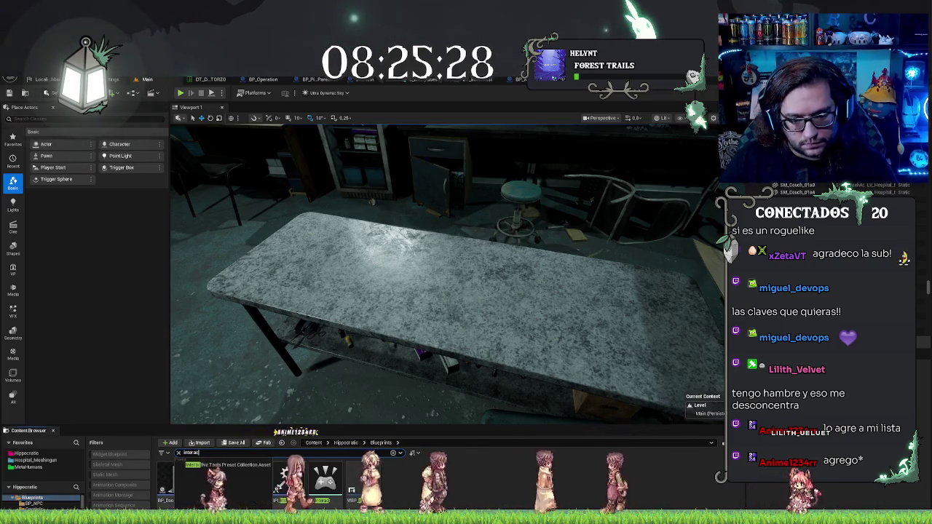
double_click(325, 481)
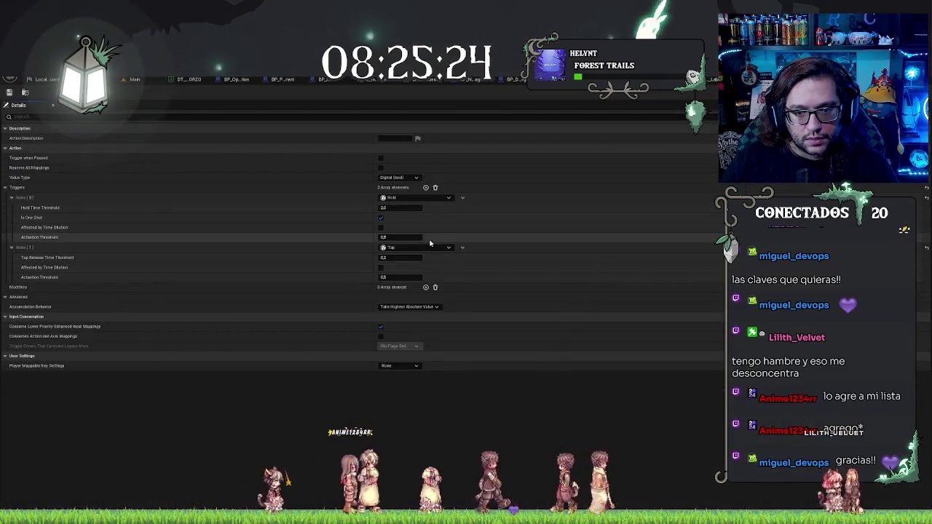
left_click(399, 208)
type("1")
key("Return")
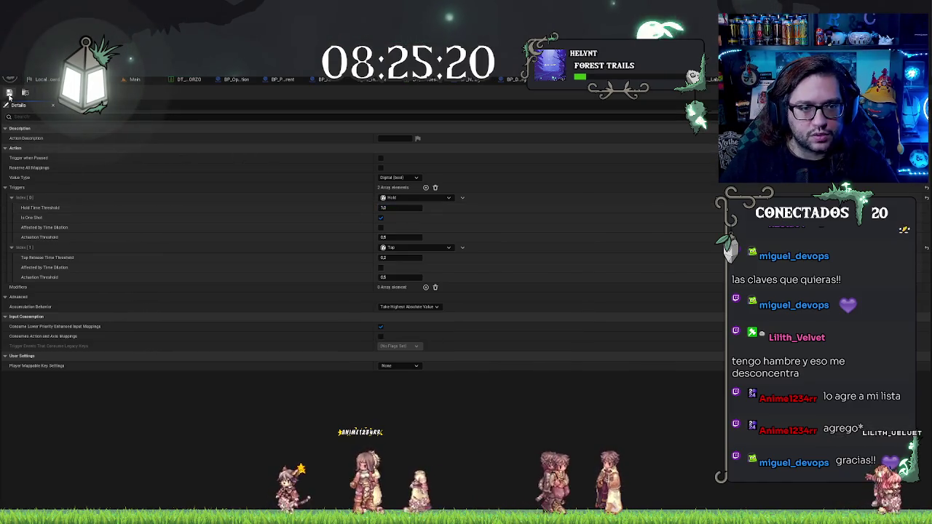
left_click(149, 80)
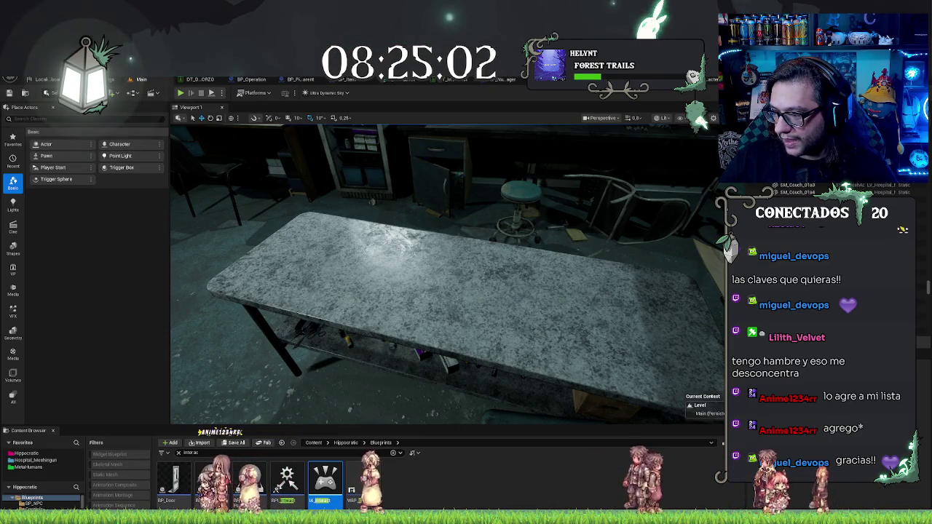
- Step the camera back, select the character blueprint, and clear the Content Browser search filter
key("s")
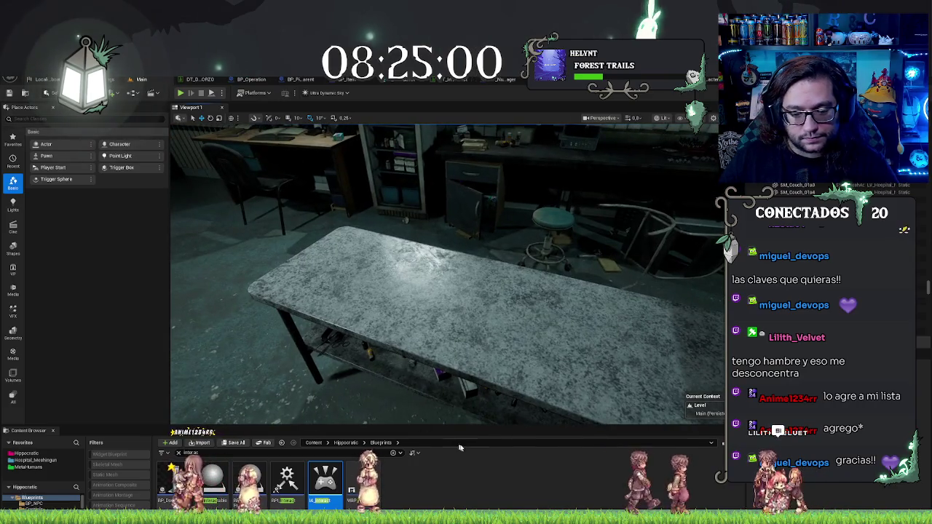
left_click(251, 481)
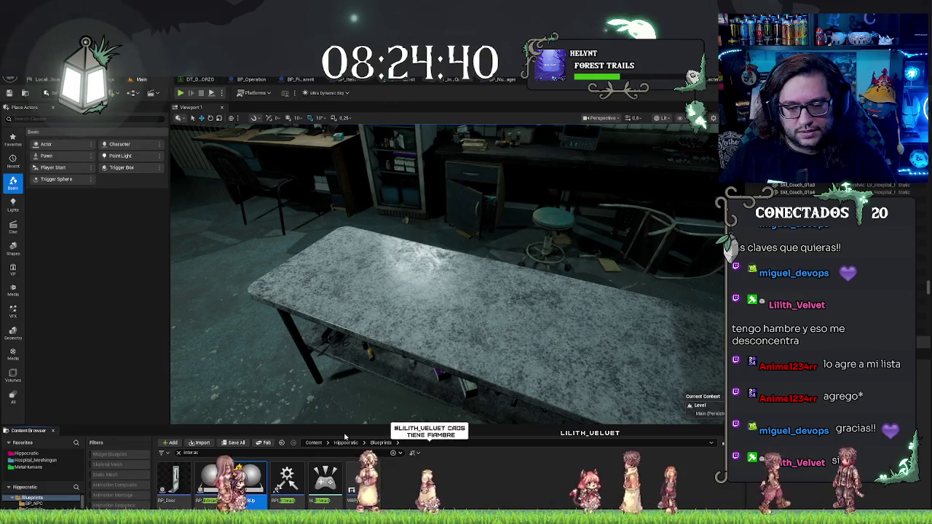
left_click(179, 453)
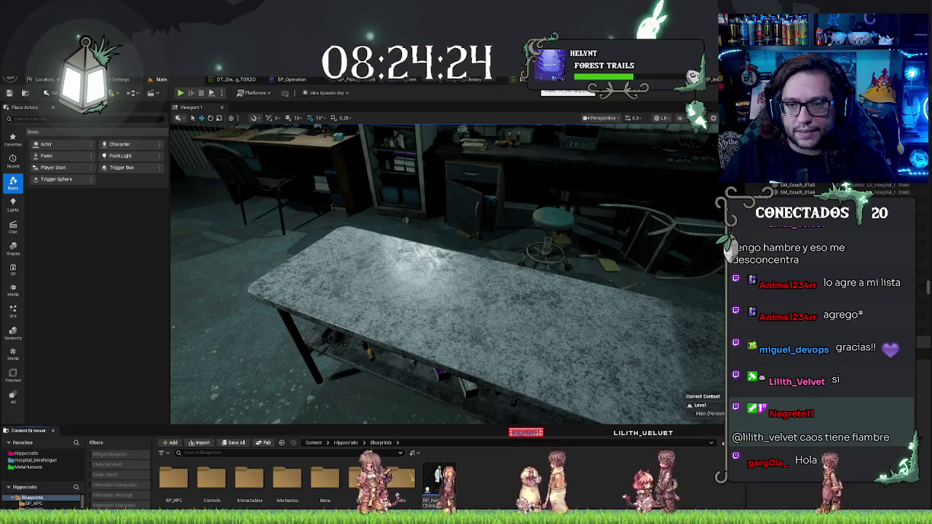
- Check the quest data table and BP_Item's ItemType variable, then return to the Main editor
left_click(495, 78)
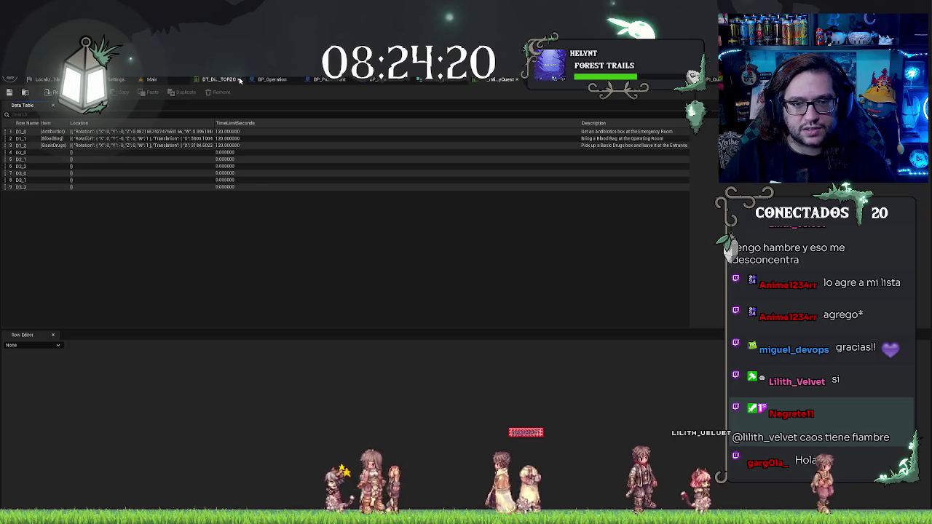
left_click(375, 78)
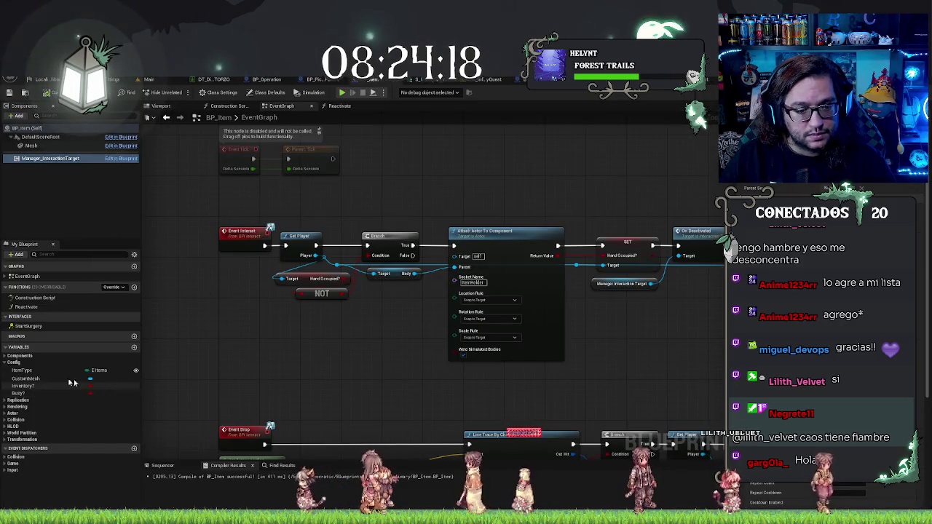
left_click(44, 371)
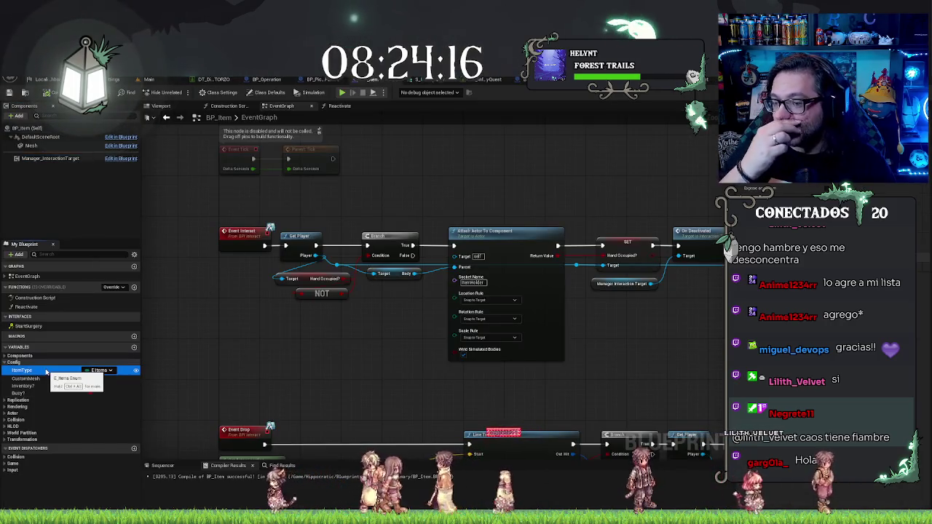
left_click(149, 78)
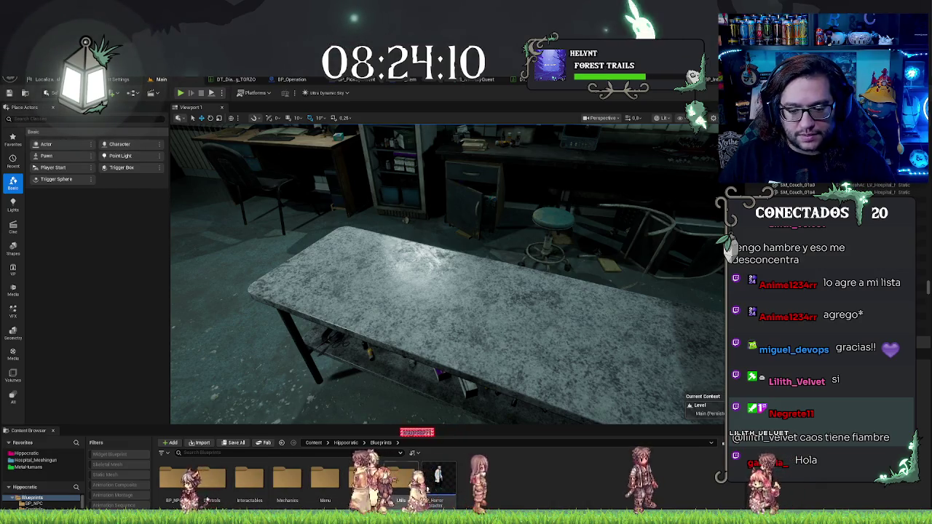
- Open the E_Items enum from the Utils folder, then bring up Windows search
double_click(401, 477)
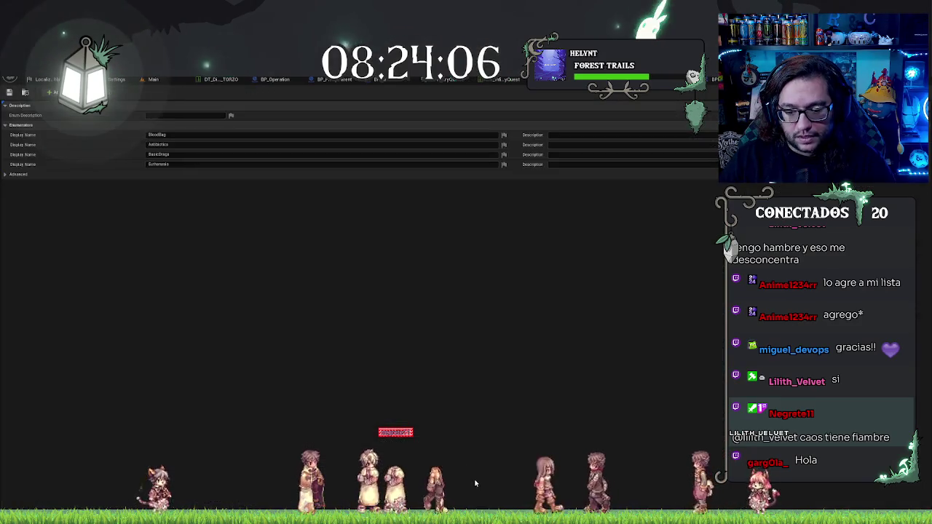
double_click(513, 480)
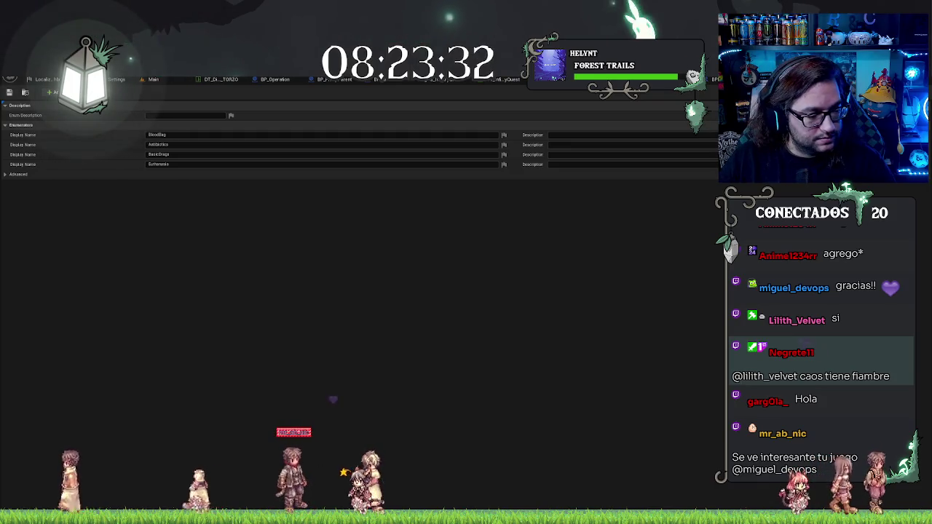
key("super")
- Launch Steam and open the Dicegeon Whispers store page via the store search
type("steam")
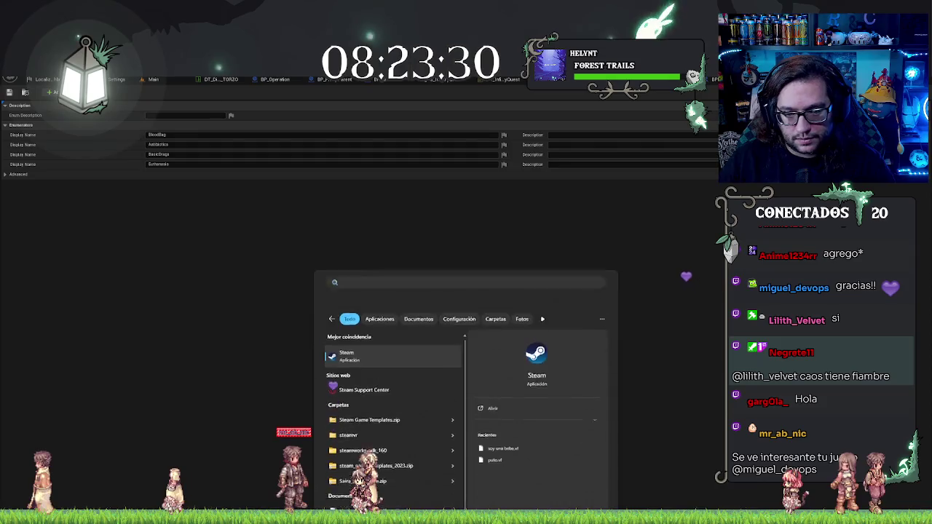
key("Return")
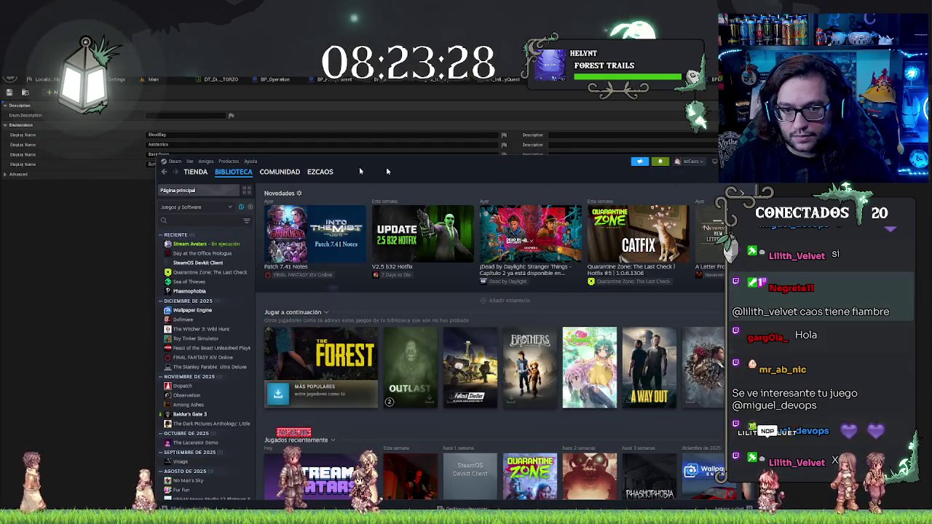
mouse_move(214, 175)
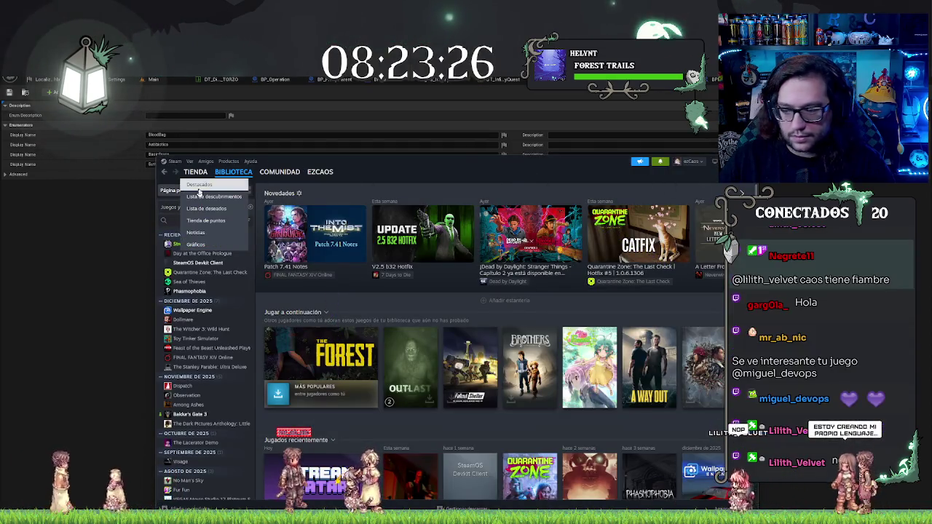
left_click(199, 191)
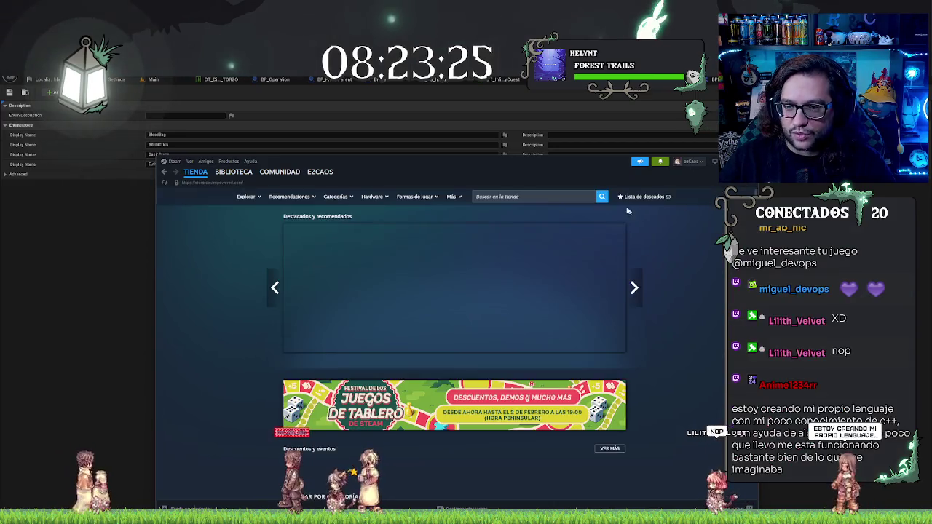
left_click(532, 197)
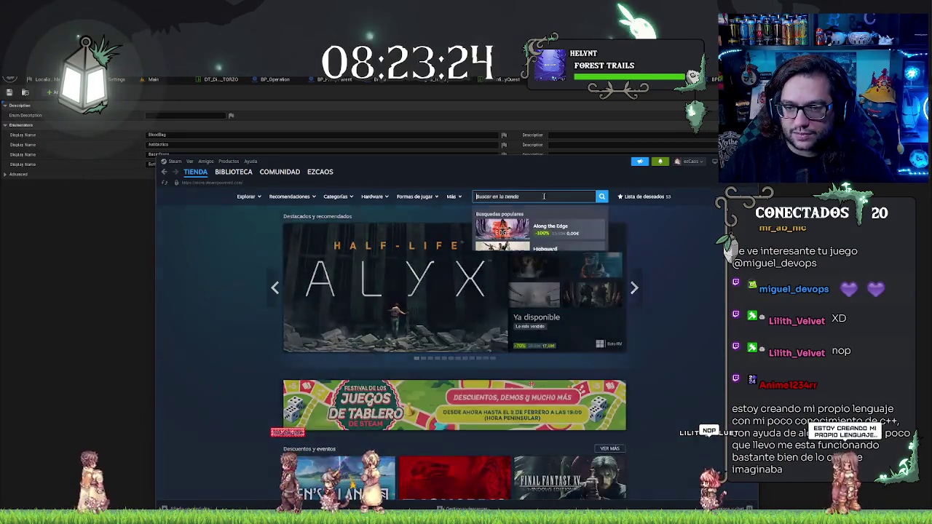
type("Dicegeon_Whispers")
left_click(554, 227)
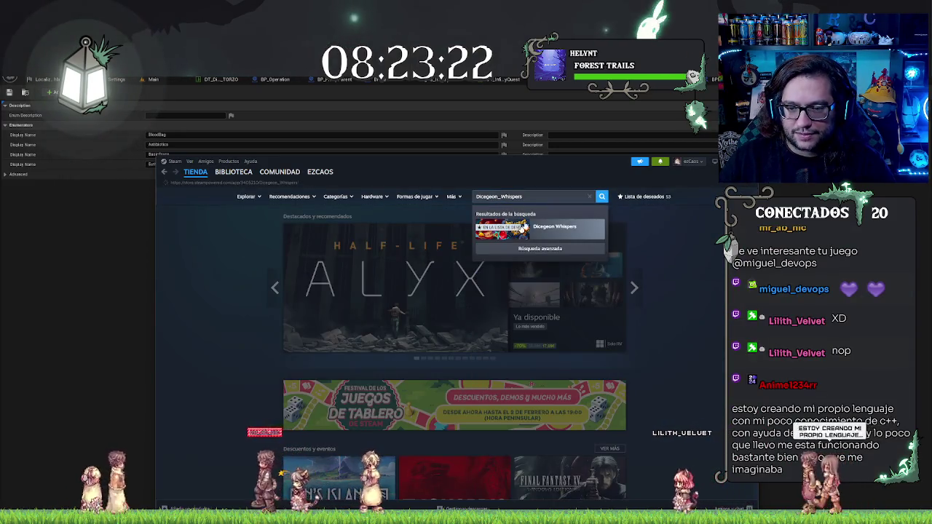
left_click_drag(549, 162, 549, 72)
- Step through the Dicegeon Whispers screenshots, then close the Steam window
left_click(463, 309)
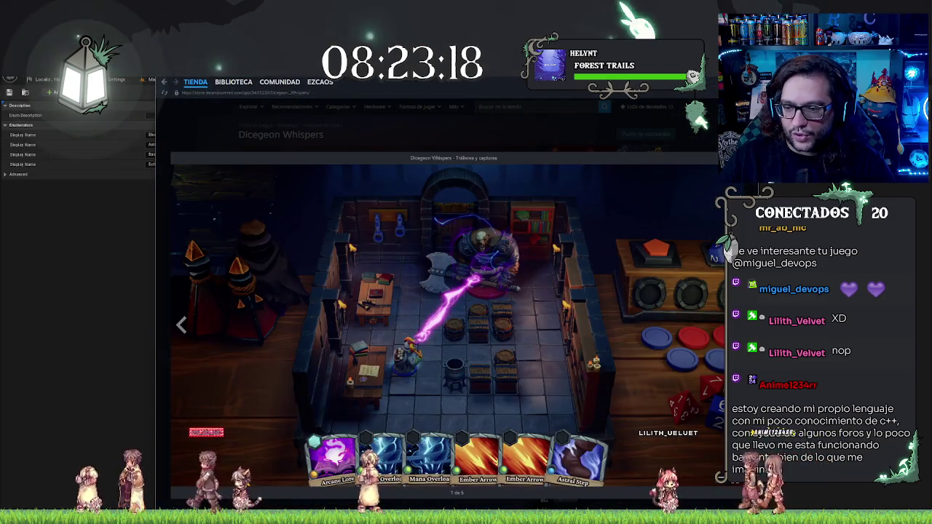
left_click(463, 309)
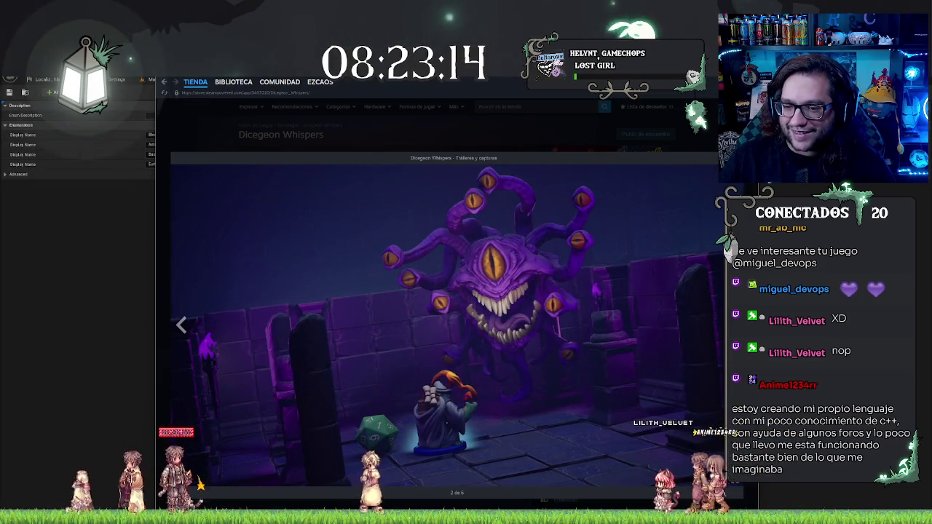
key("Right")
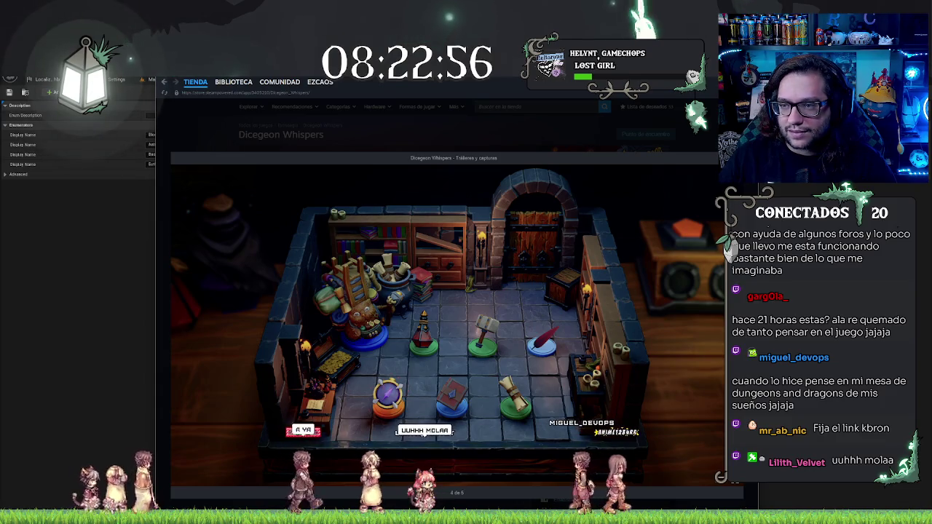
left_click(676, 95)
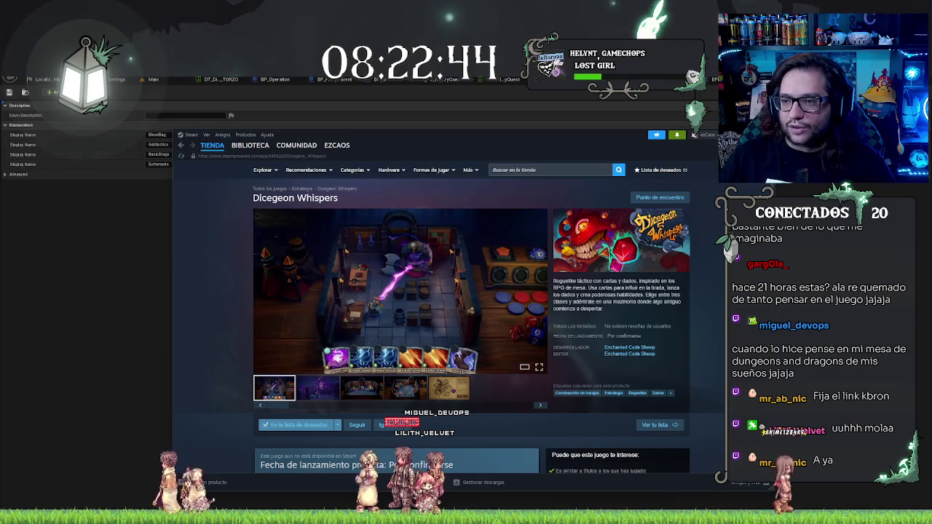
key("alt+F4")
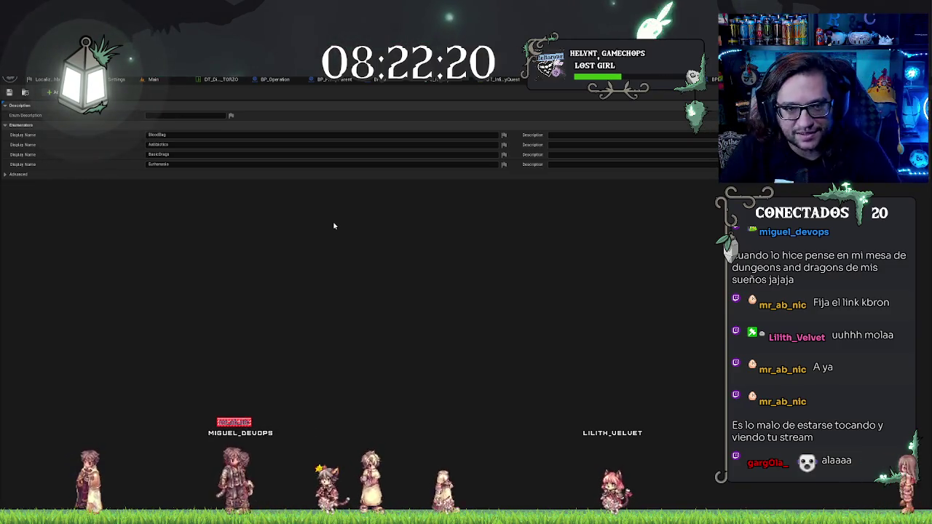
- Return to the E_Items enum editor and add a fifth enumerator, NewEnumerator4
left_click(153, 79)
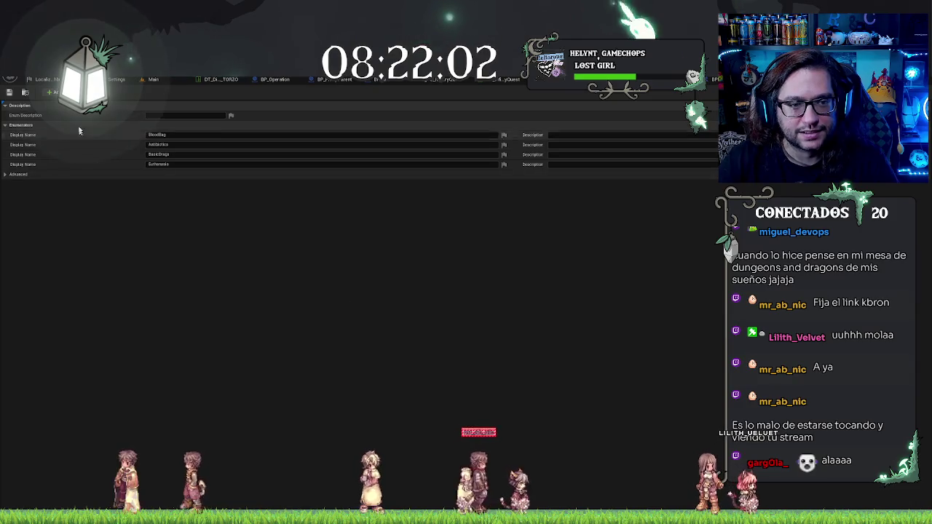
left_click(52, 92)
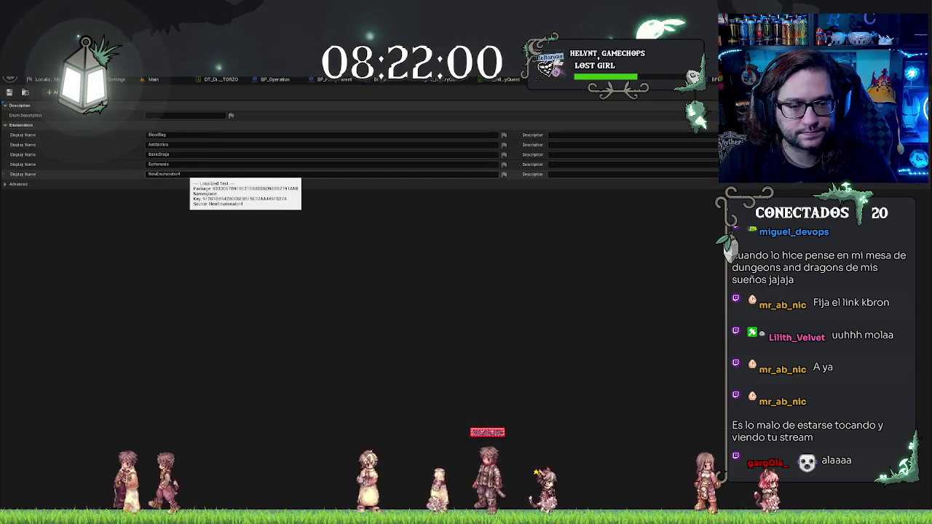
- Select NewEnumerator4's Display Name, check the item data table's row names, then return to E_Items
left_click(185, 175)
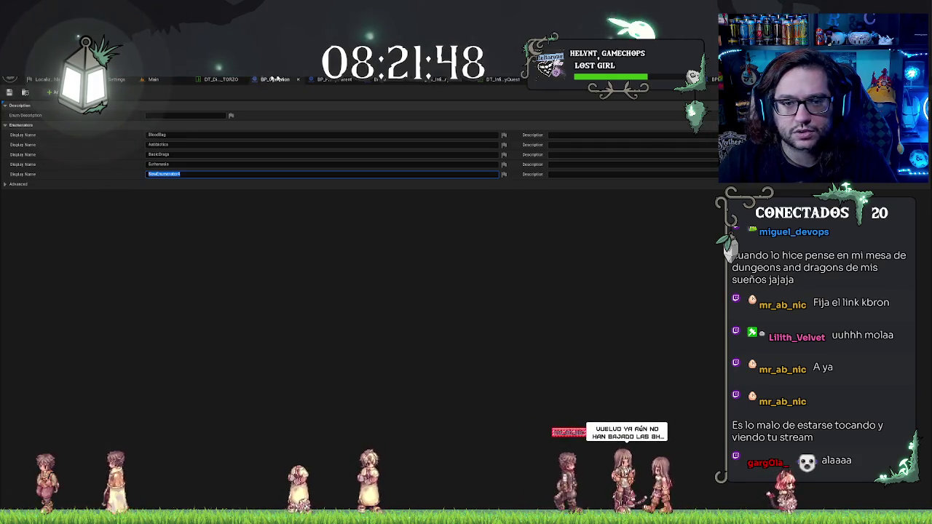
left_click(154, 79)
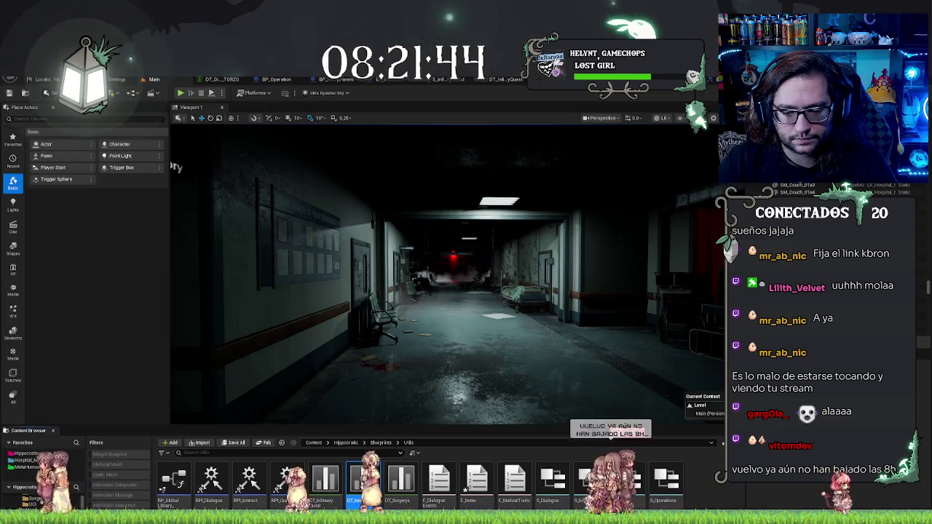
left_click(212, 79)
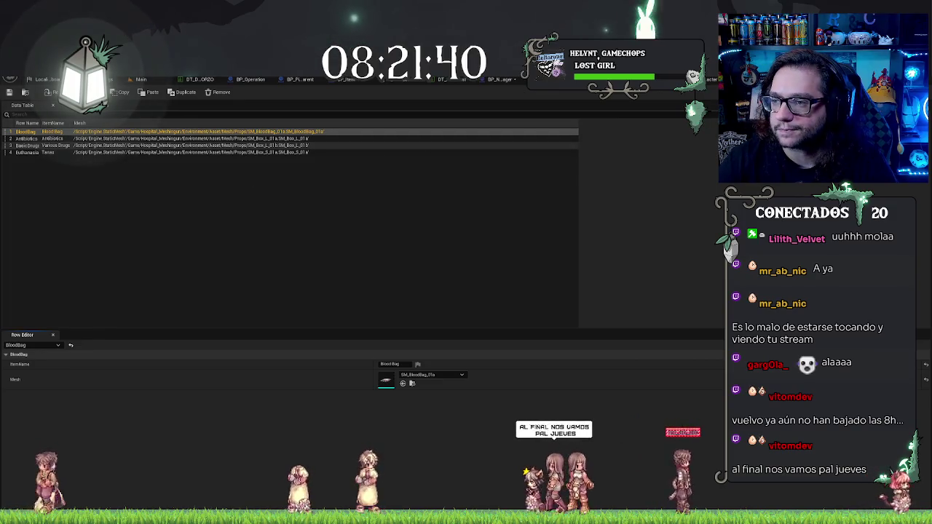
left_click(364, 79)
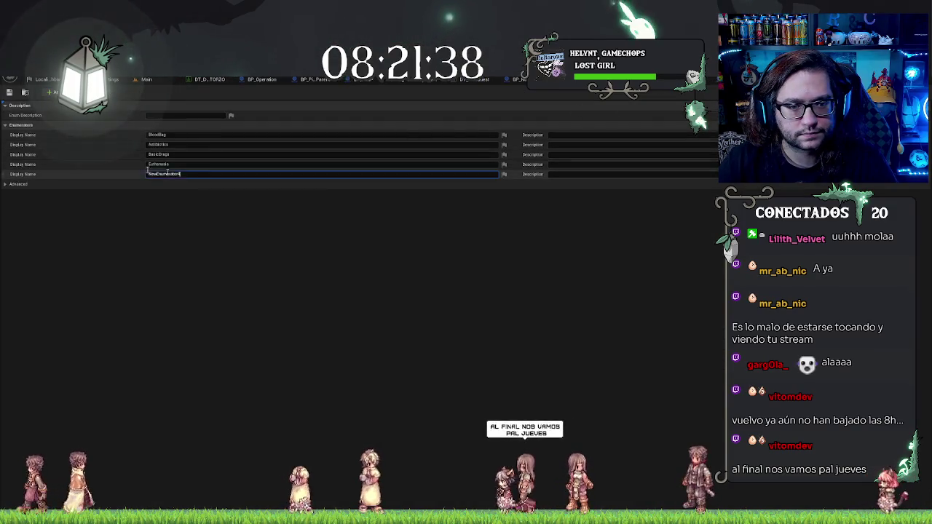
- Rename the fifth enumerator to BloodBag_Empty, then add Antibiotico_Empty and one more blank enumerator
type("B")
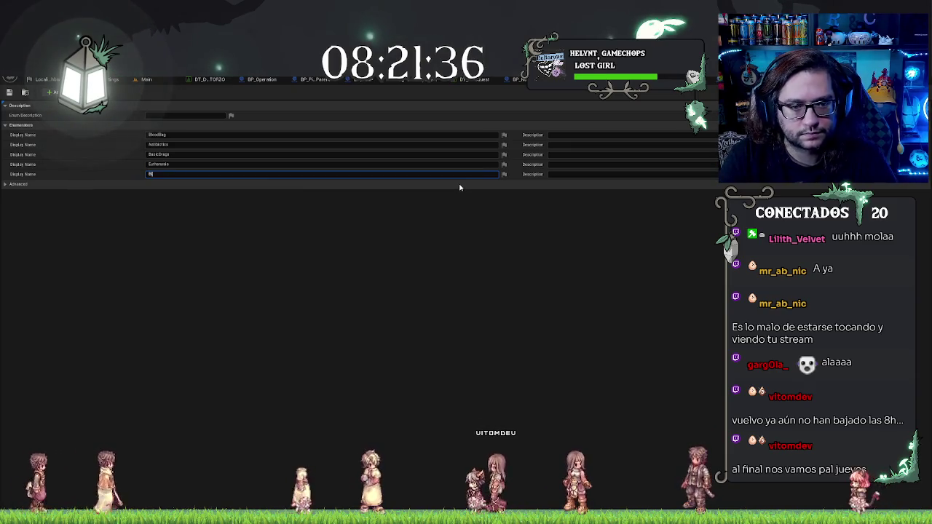
type("loodBagD")
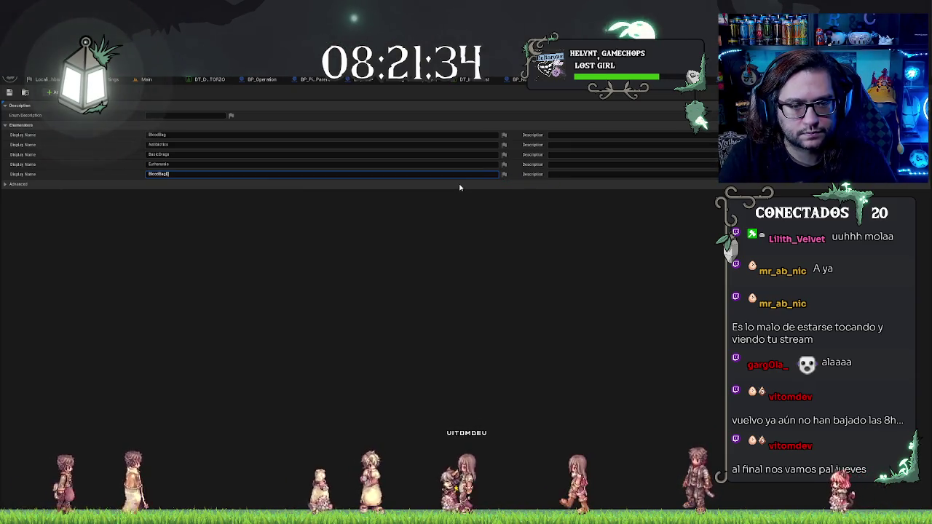
type("ospenser")
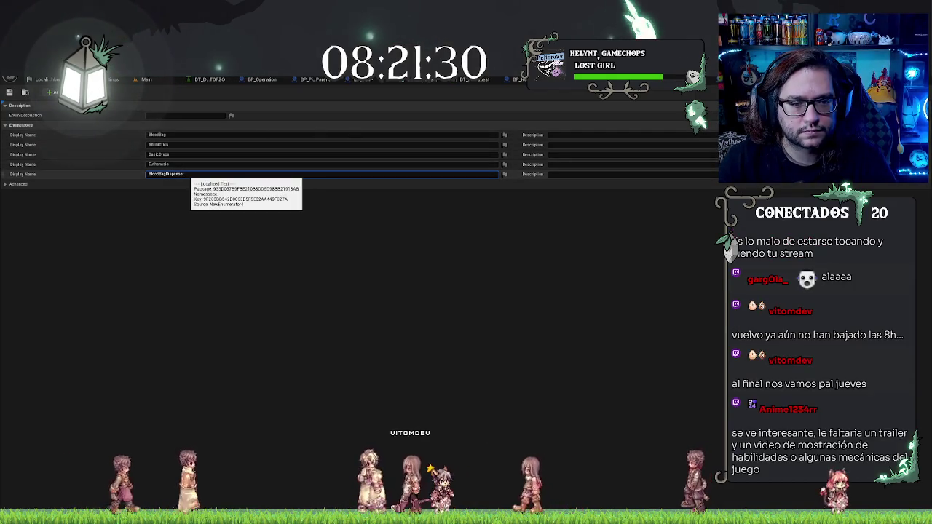
mouse_move(185, 174)
left_mouse_down()
mouse_move(157, 175)
mouse_move(167, 175)
left_mouse_up()
type("_Empty")
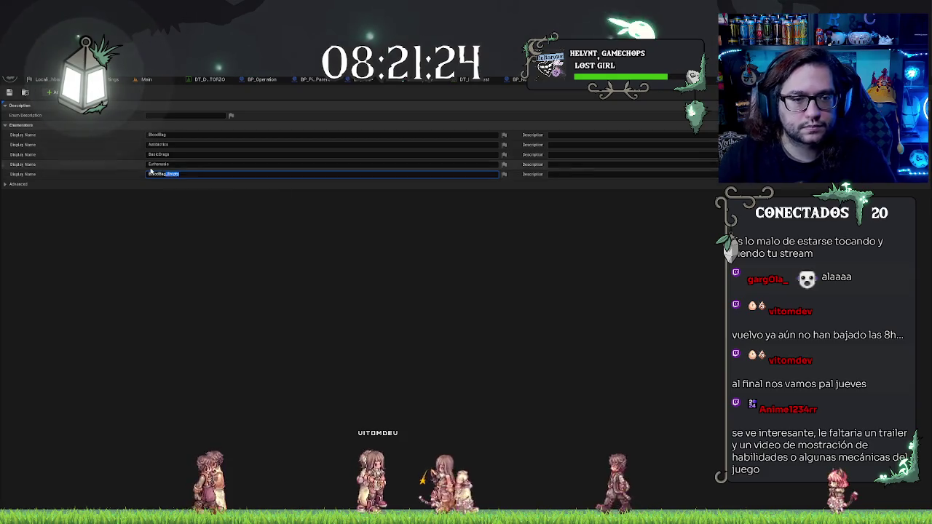
left_click(52, 92)
type("Antibiotico_Empty")
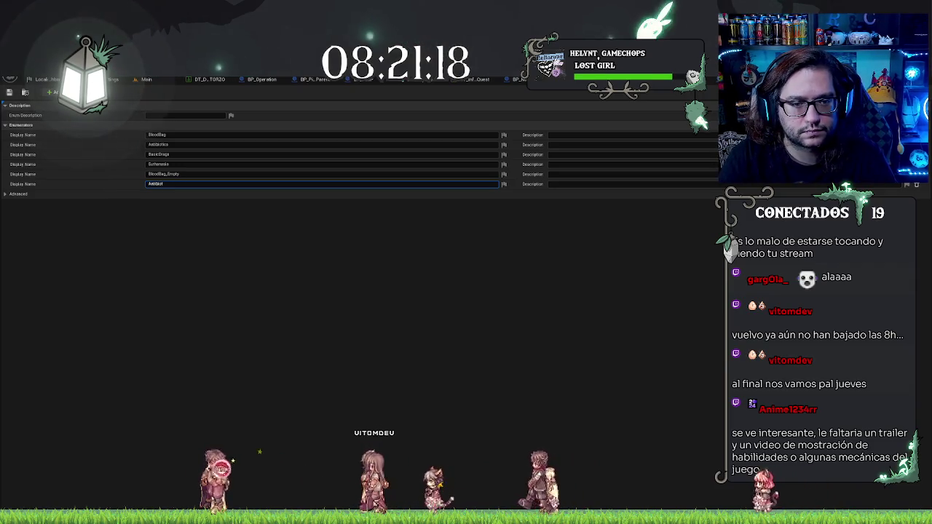
left_click(52, 92)
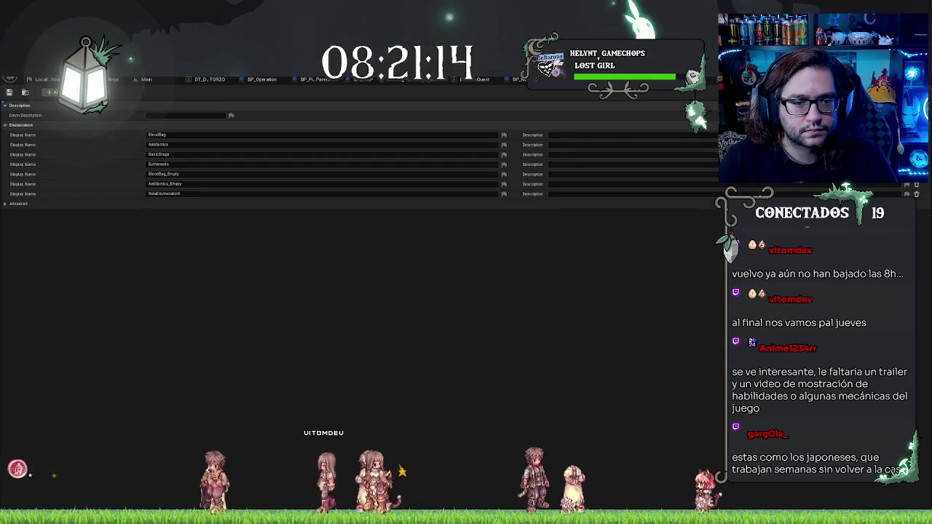
- Add an eighth enumerator and name NewEnumerator6 and NewEnumerator7 BasicDrugs_Empty and Euthanasia_Empty
left_click(52, 91)
left_click(198, 194)
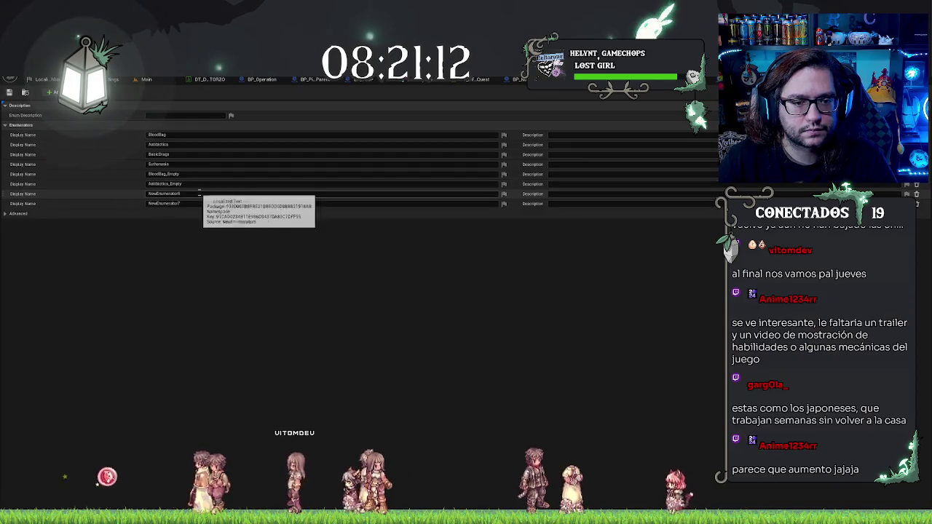
type("Basic")
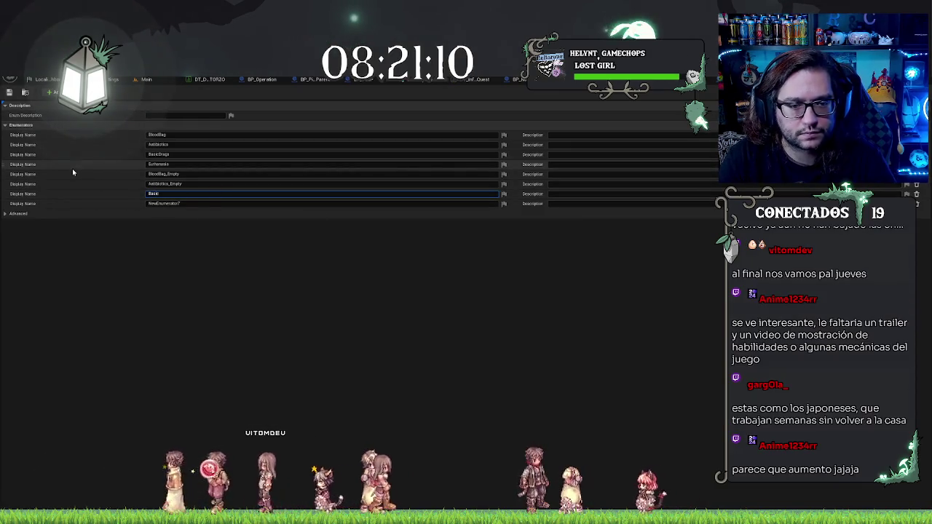
type("Drugs_Empty")
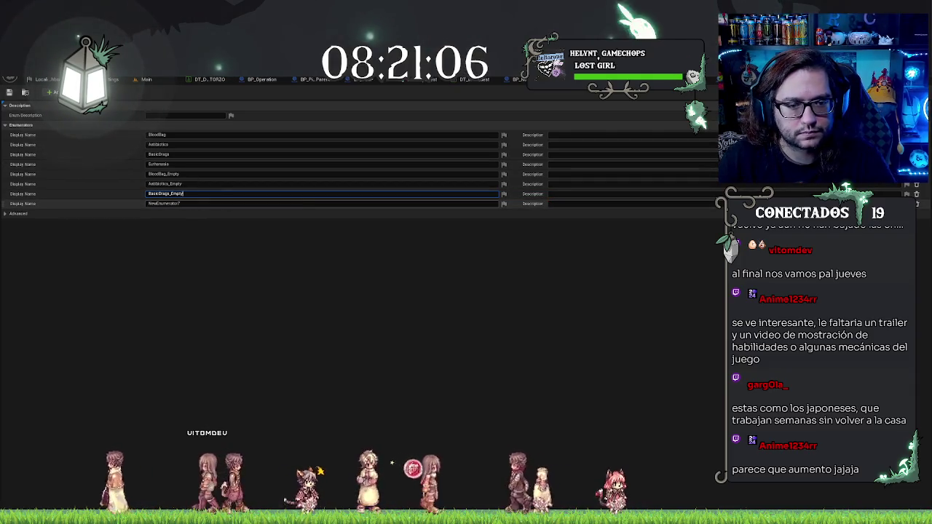
key("Return")
left_click(291, 203)
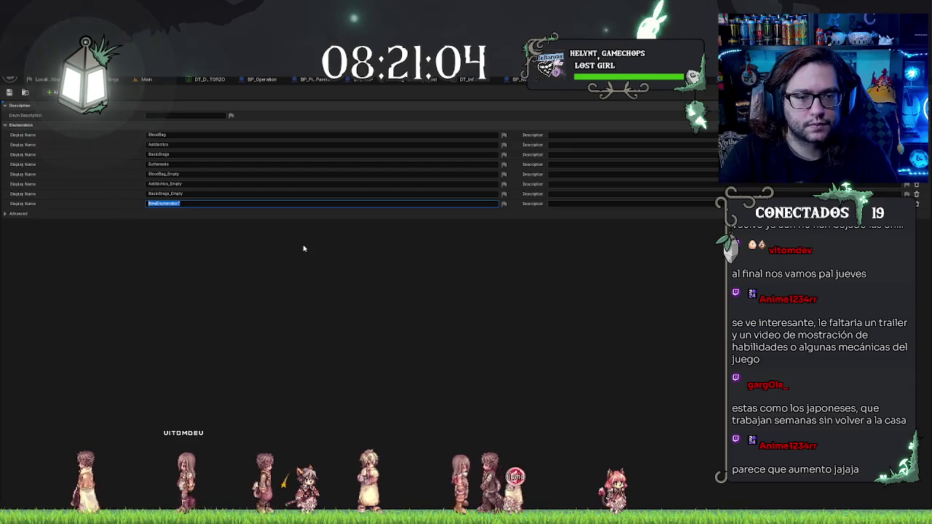
type("Euthanasia_Empty")
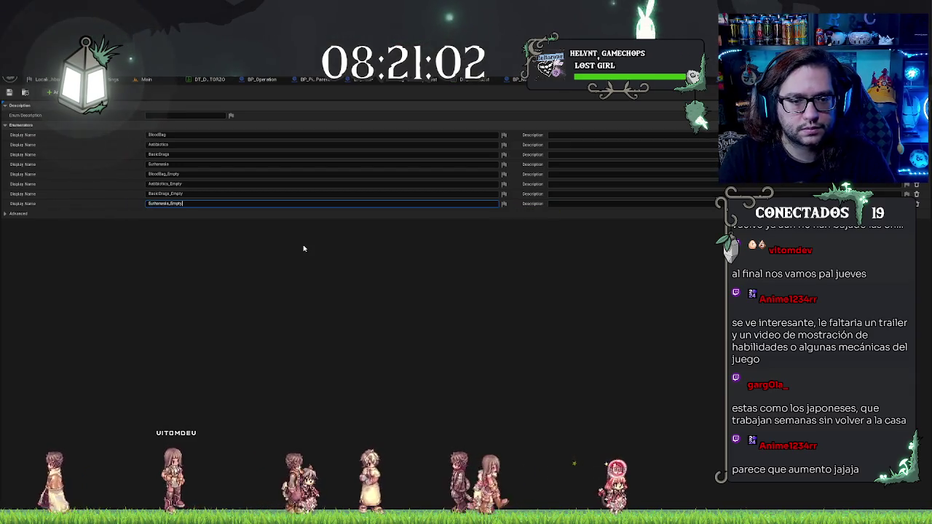
key("Return")
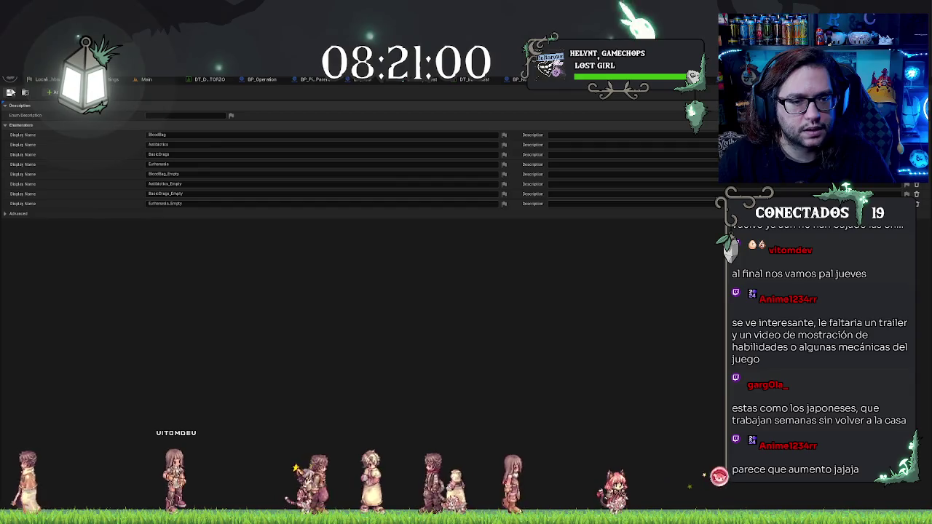
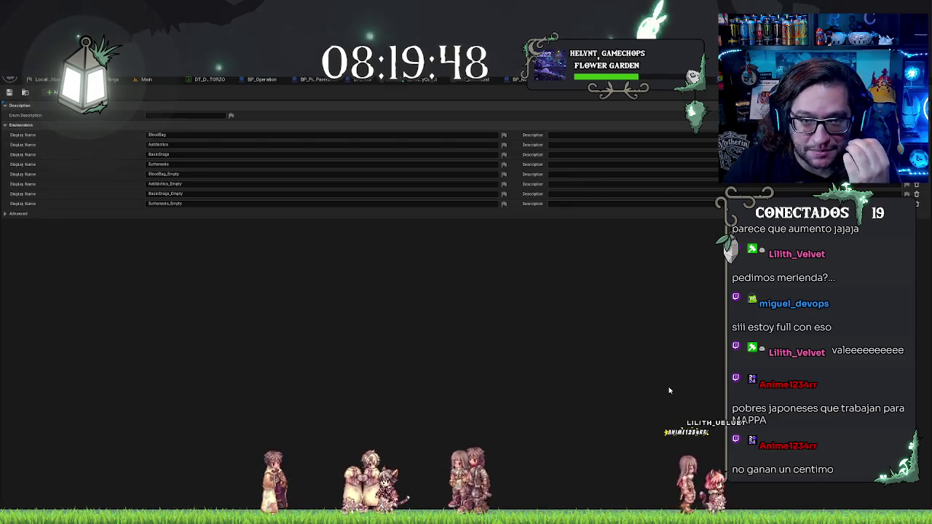
- Save the item enum and add three new enumerators, naming the first one Plasma
left_click(10, 93)
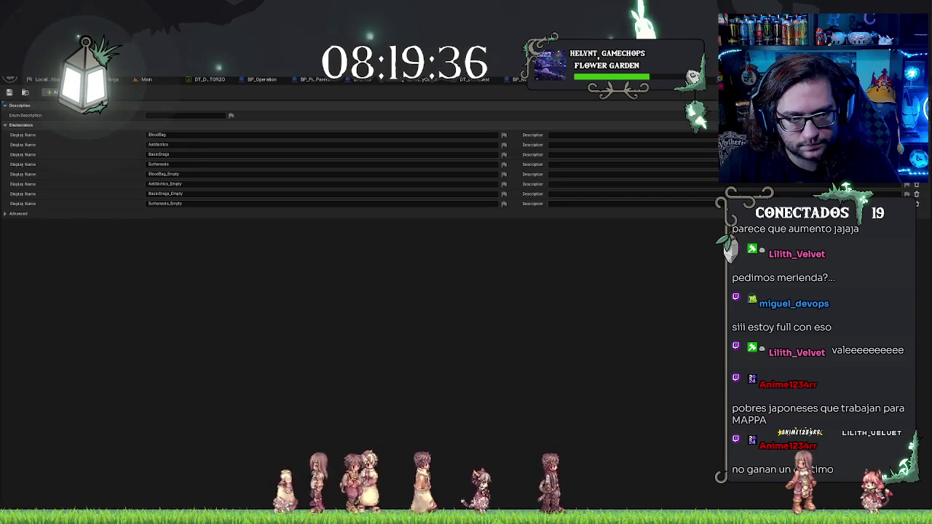
left_click(51, 92)
left_click(204, 213)
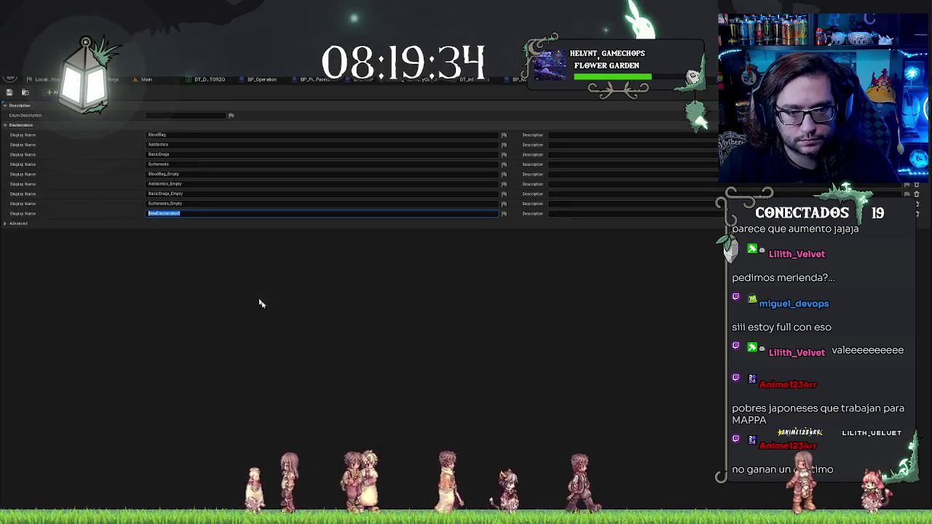
type("Plasma")
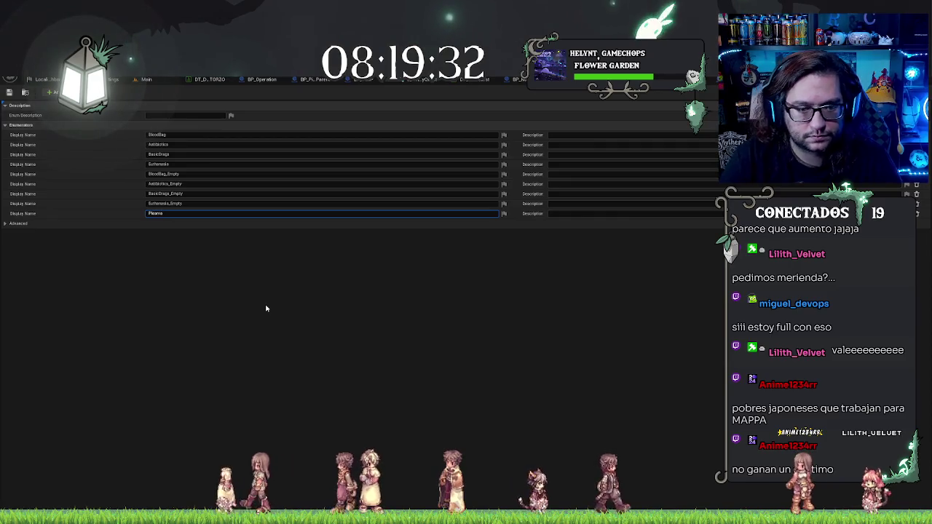
key("Return")
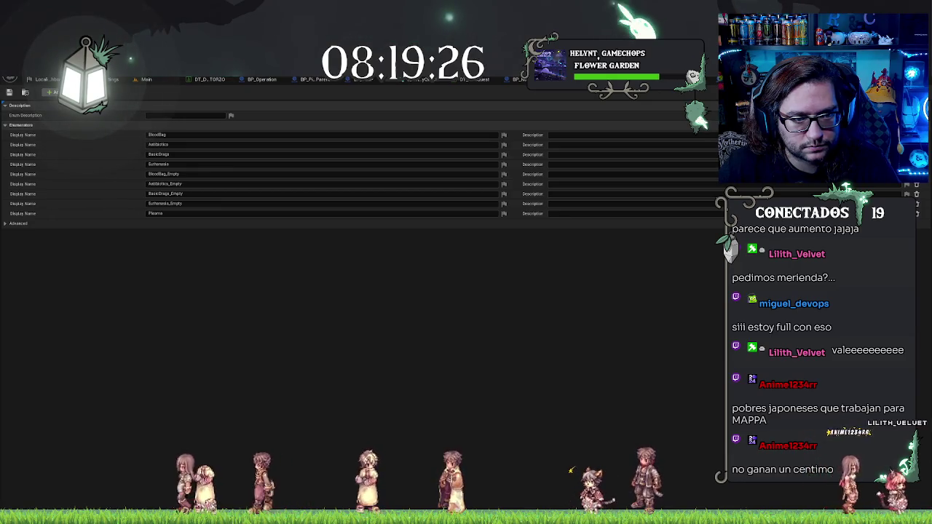
left_click(52, 92)
type("Capsulas")
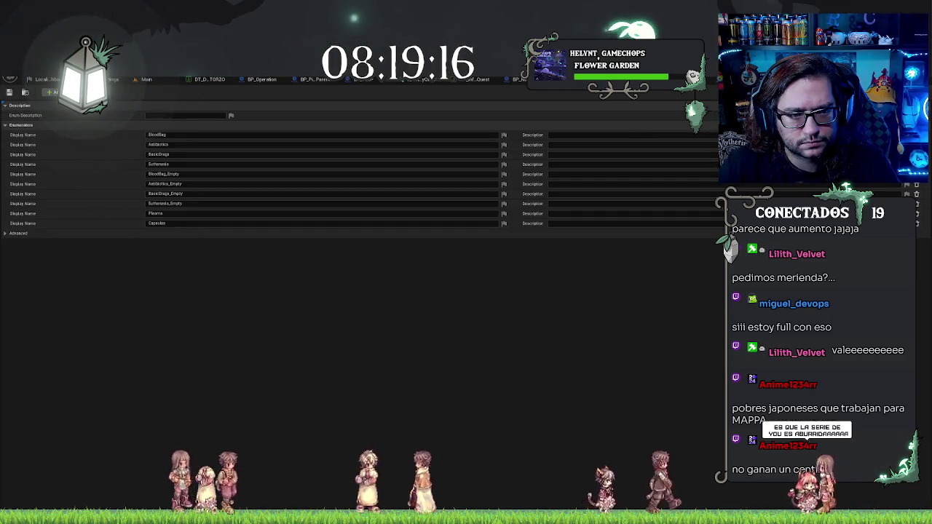
left_click(53, 93)
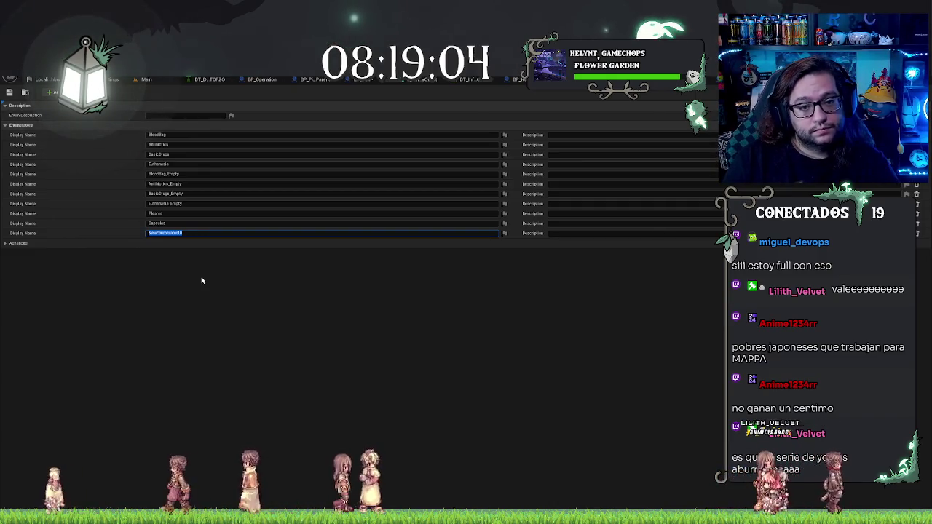
- Name the newest enum entry FungalExtract
type("B")
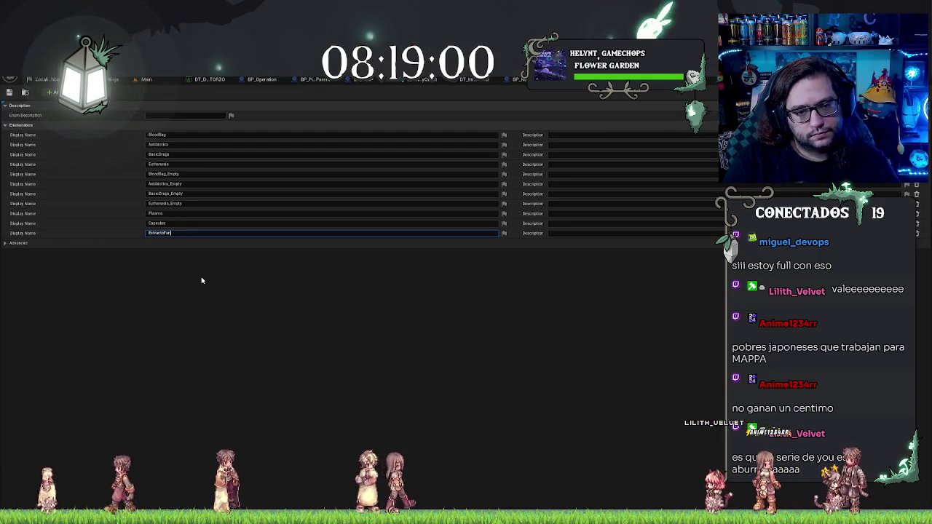
type("gico")
key("Return")
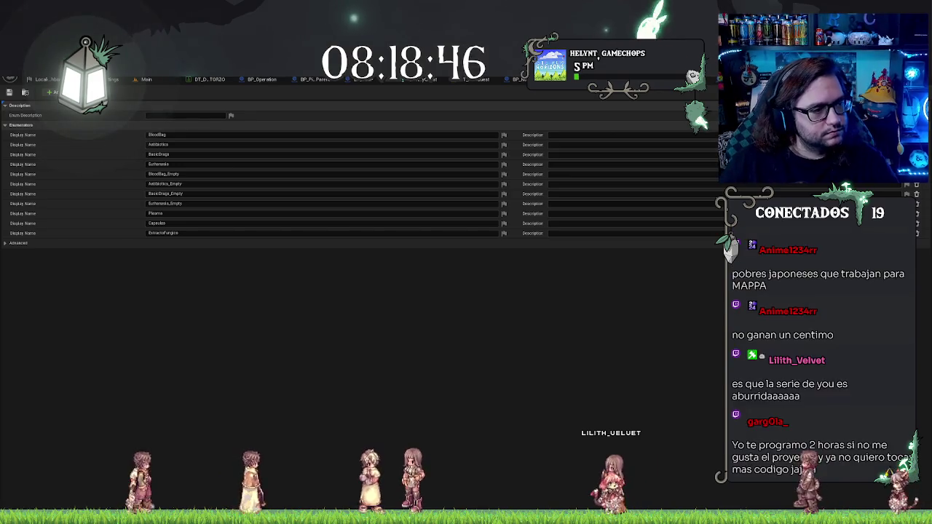
left_click(181, 233)
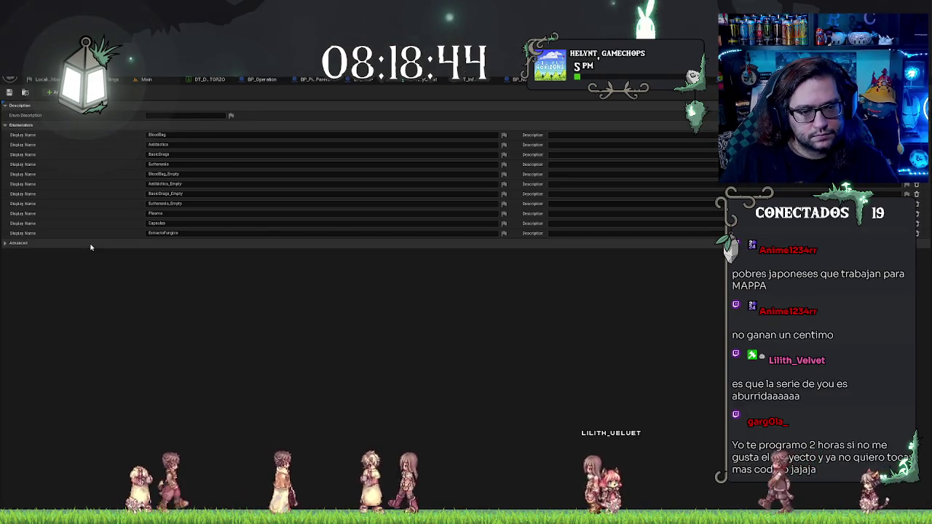
key("ctrl+a")
type("fungal extract")
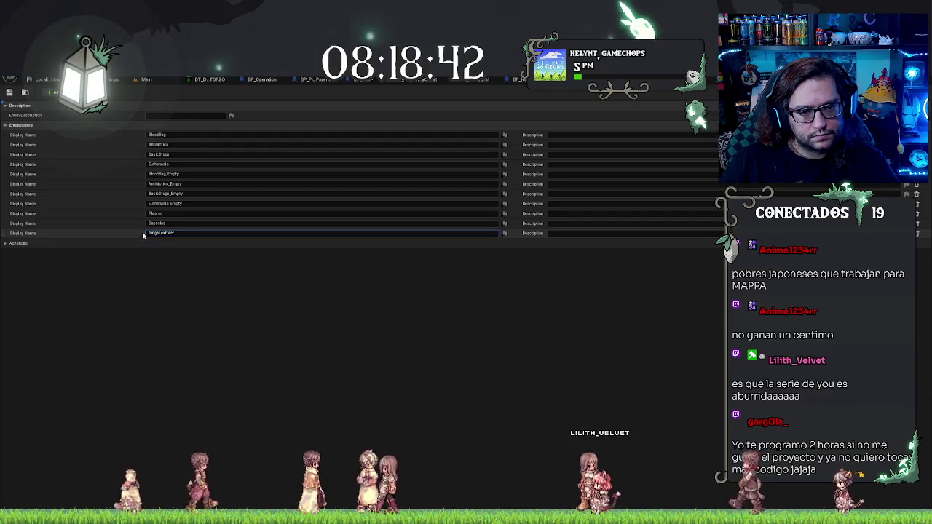
key("Home")
key("shift+Right")
type("F")
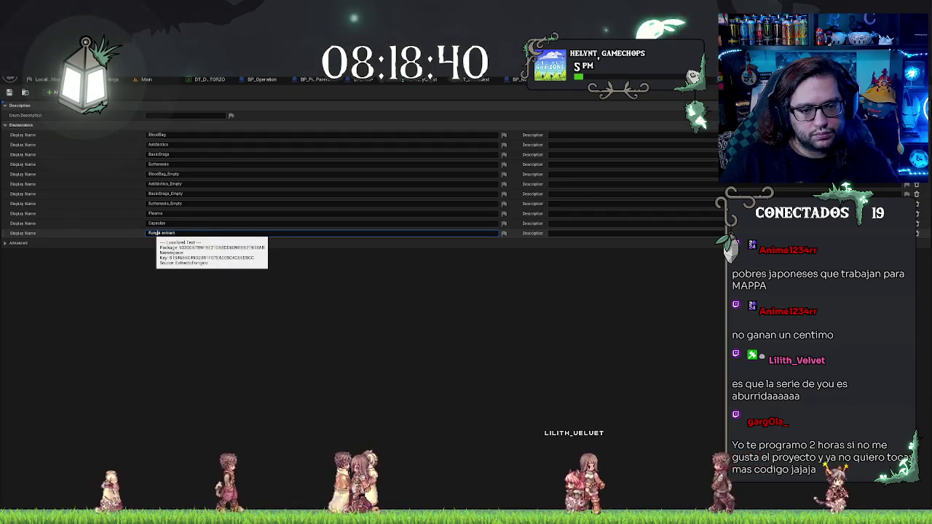
key("ctrl+a")
type("FungalExtract")
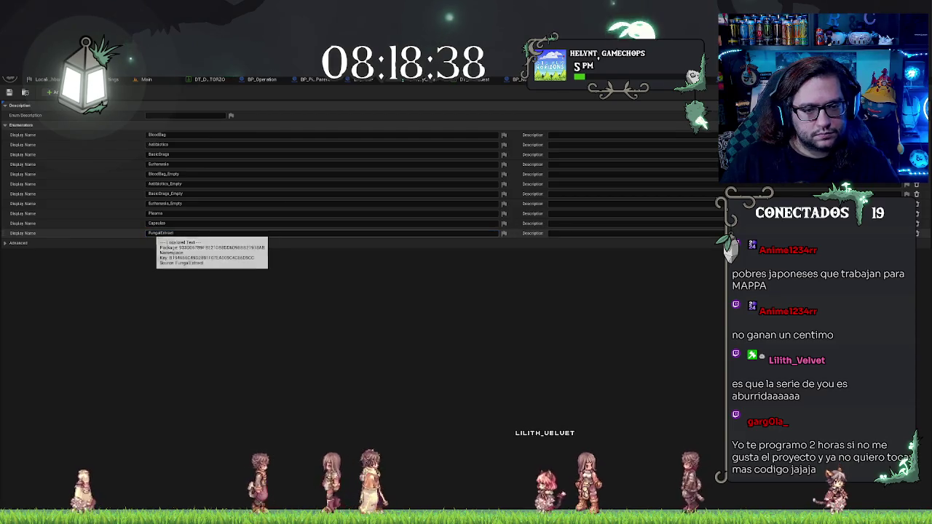
key("Return")
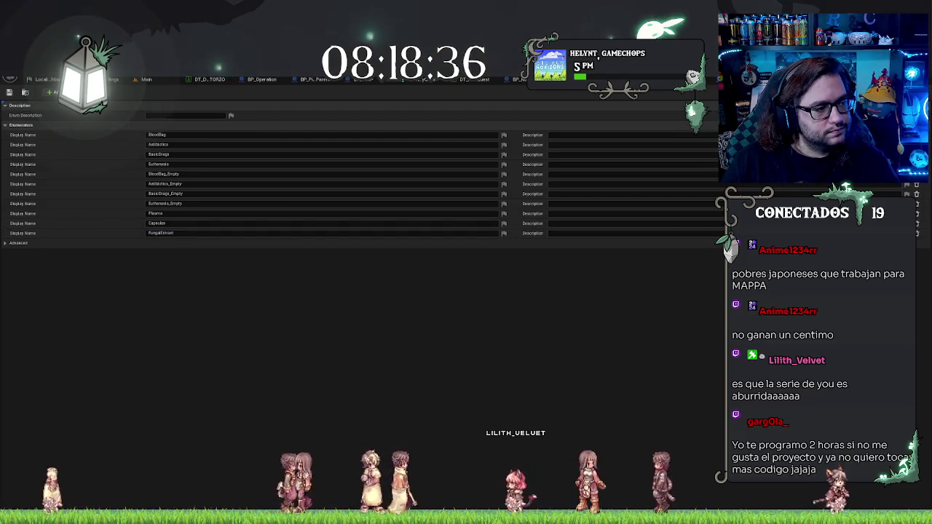
- Rename the Capsulas entry to Capsules by dropping its trailing letter
left_click(178, 226)
key("BackSpace")
type("e")
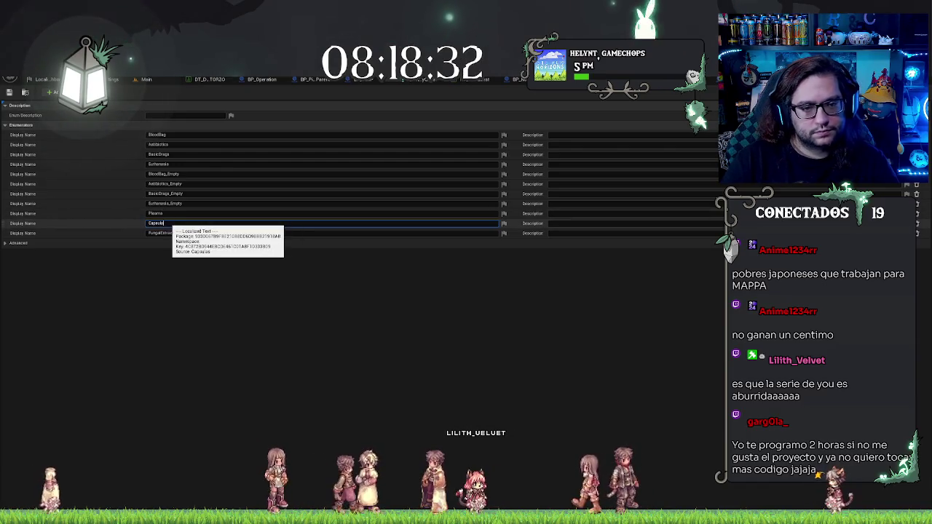
key("Return")
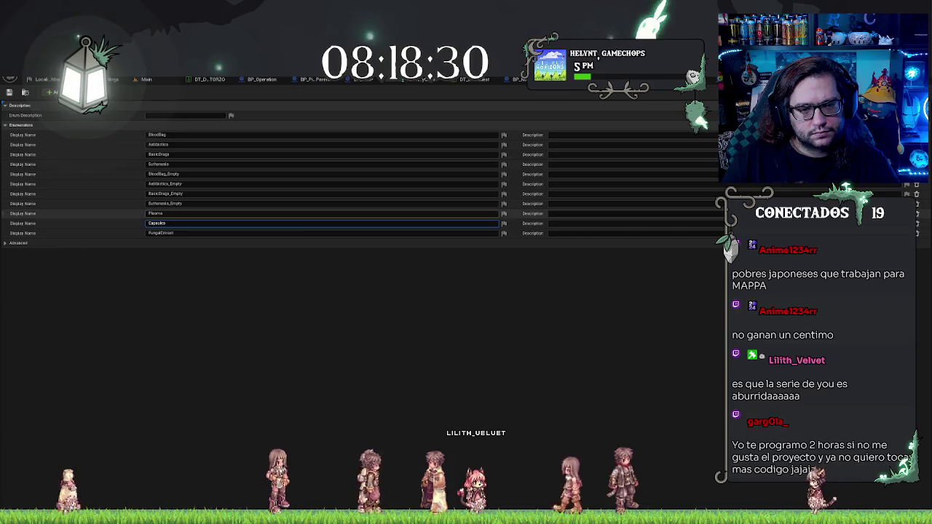
left_click(153, 213)
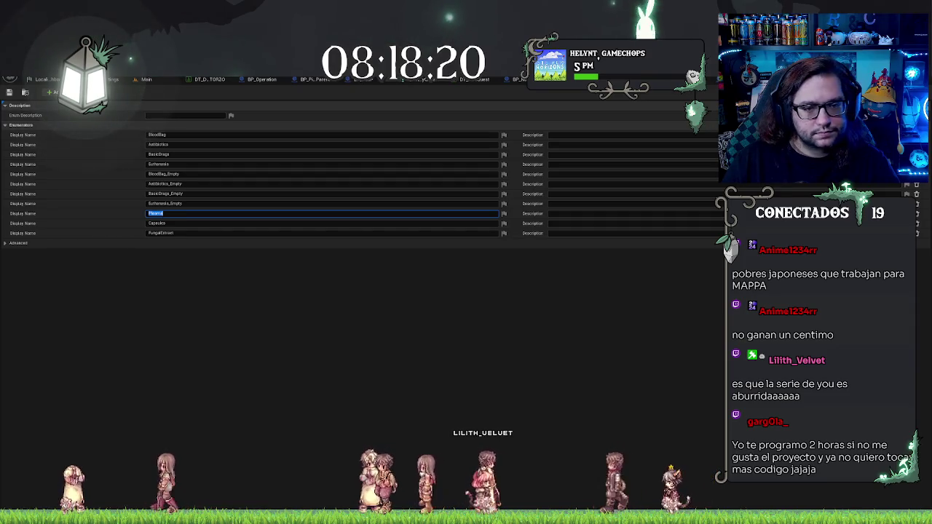
left_click(160, 233)
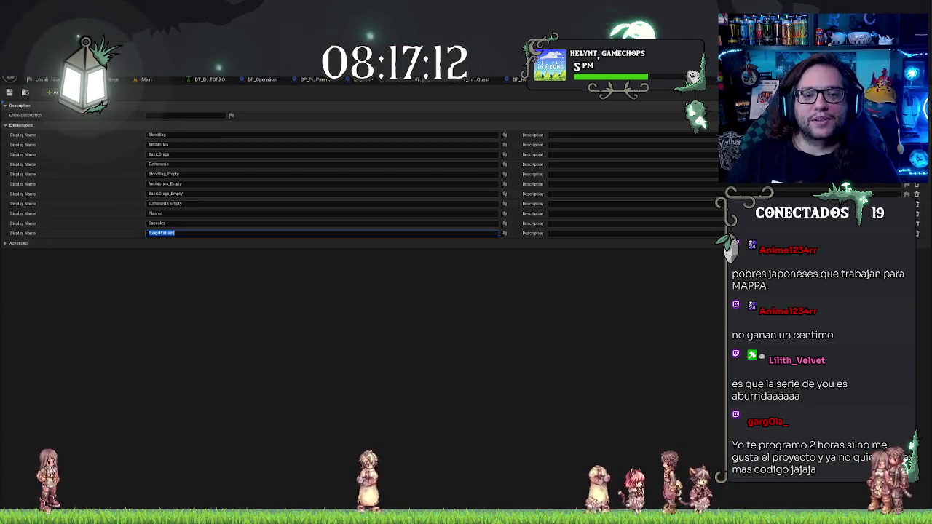
- Switch to the Main level tab and pull the viewport camera back slightly
left_click(162, 80)
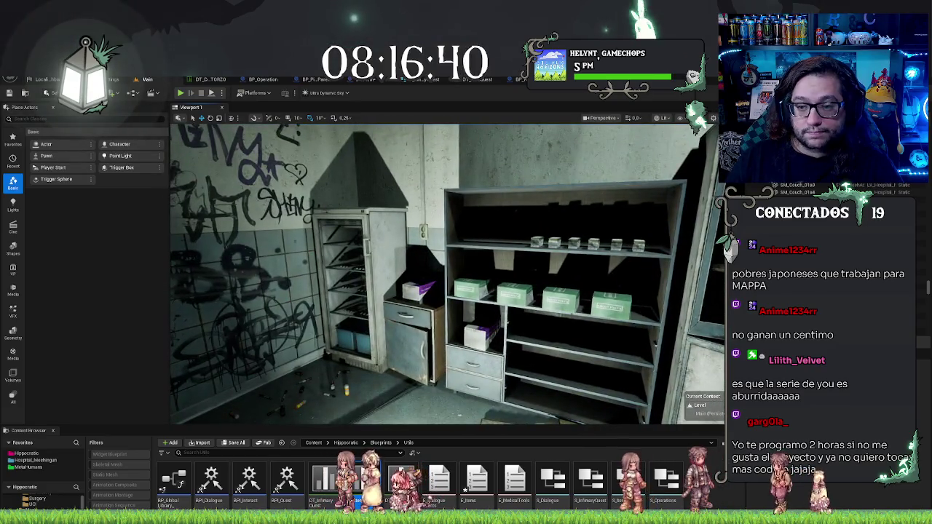
key("s")
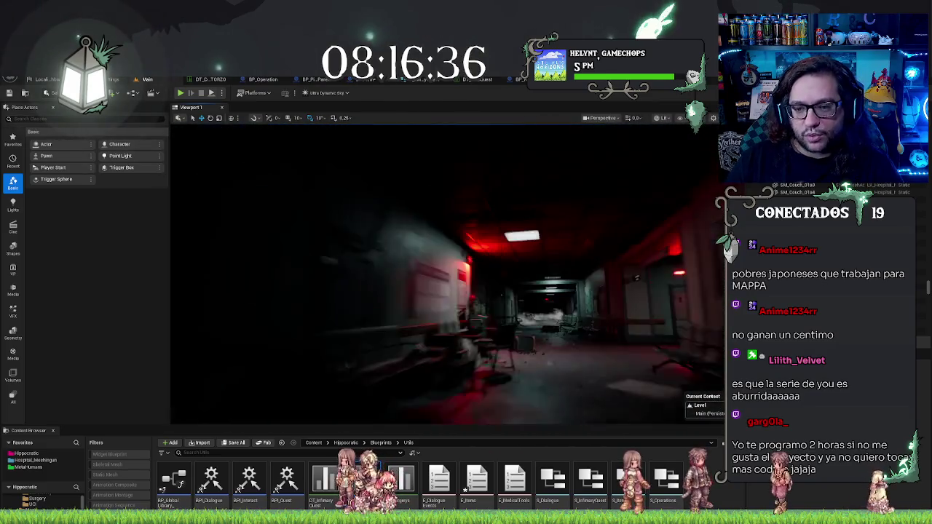
- Fly the viewport camera from the desk room out into the red-lit graffiti corridor
key("w")
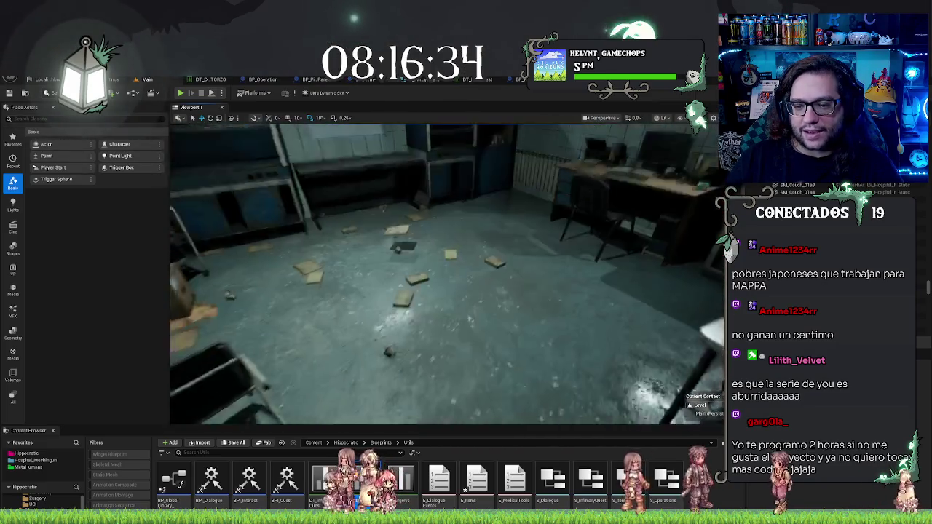
left_click_drag(447, 274, 291, 274)
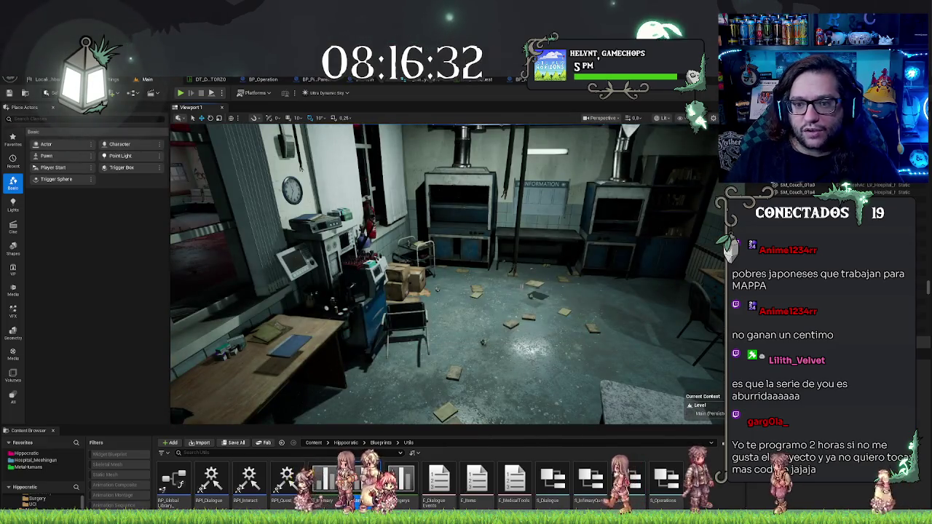
key("s")
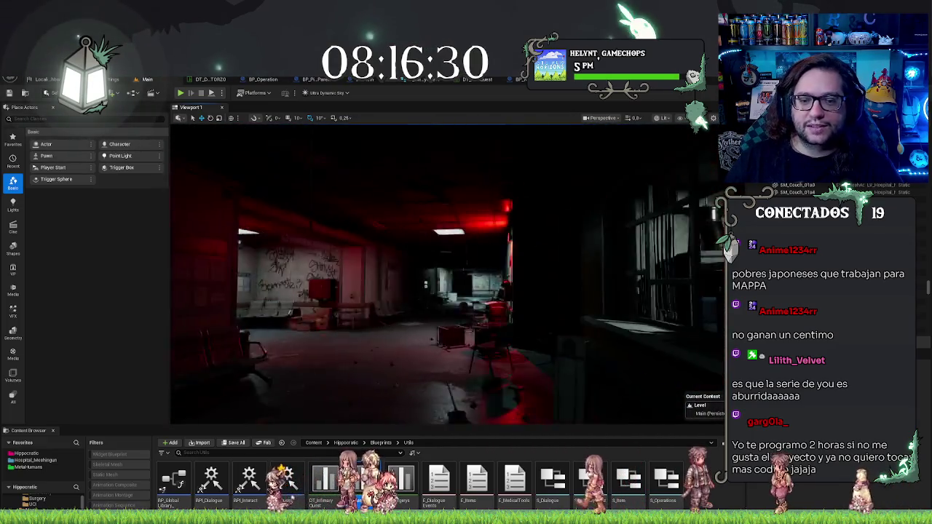
left_click_drag(447, 273, 554, 274)
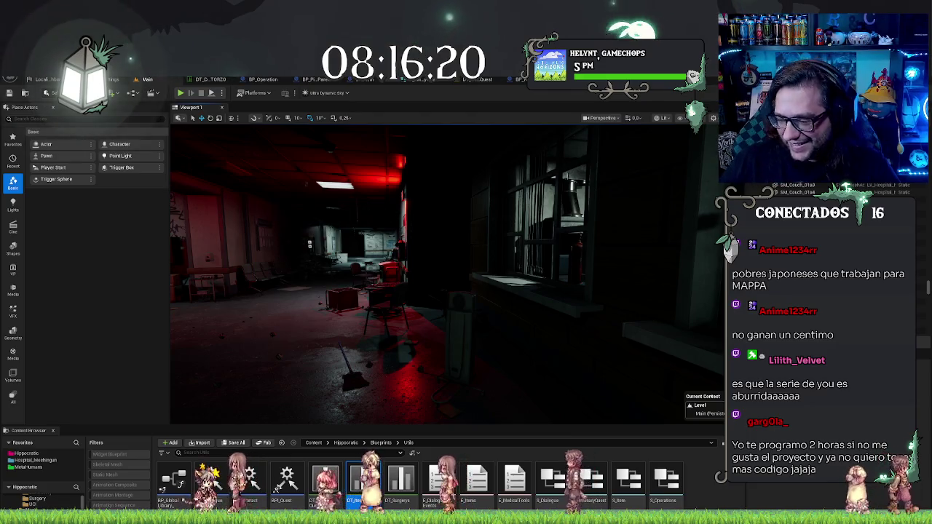
left_click_drag(437, 328, 171, 330)
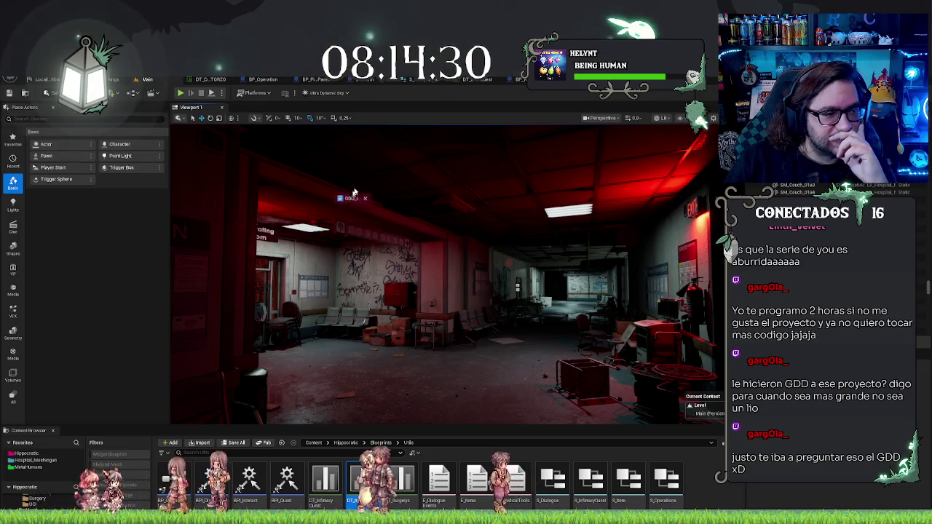
- Bring the GDD_Extensible Google Doc in front of the editor and maximize its window
key("alt+Tab")
double_click(484, 160)
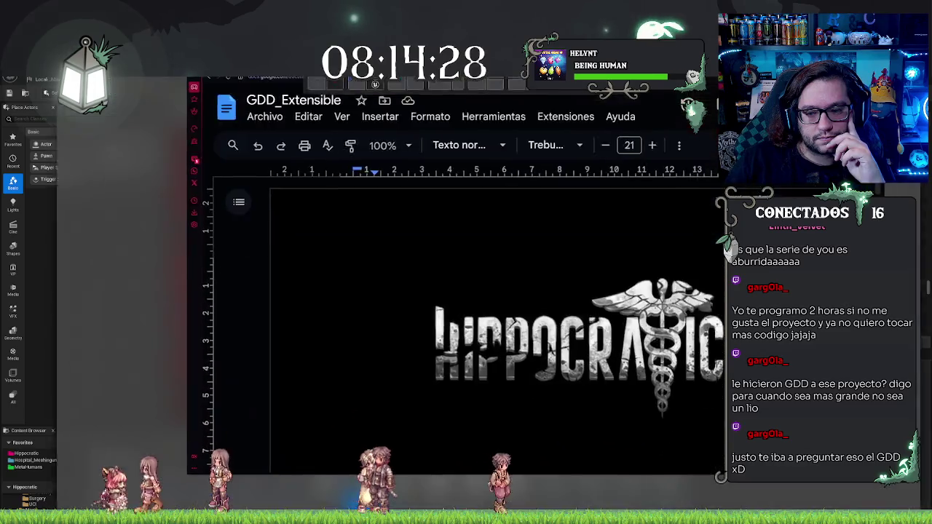
- Scroll through the GDD_Extensible sections, briefly highlighting the Metahumanos-to-Example lines, then open a new tab
scroll(608, 290, "down", 10)
scroll(609, 290, "down", 20)
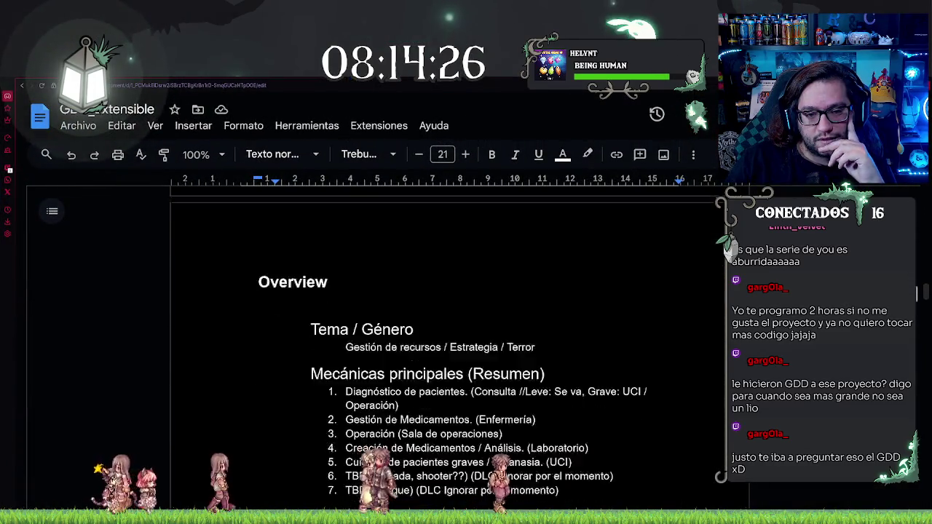
scroll(550, 287, "down", 20)
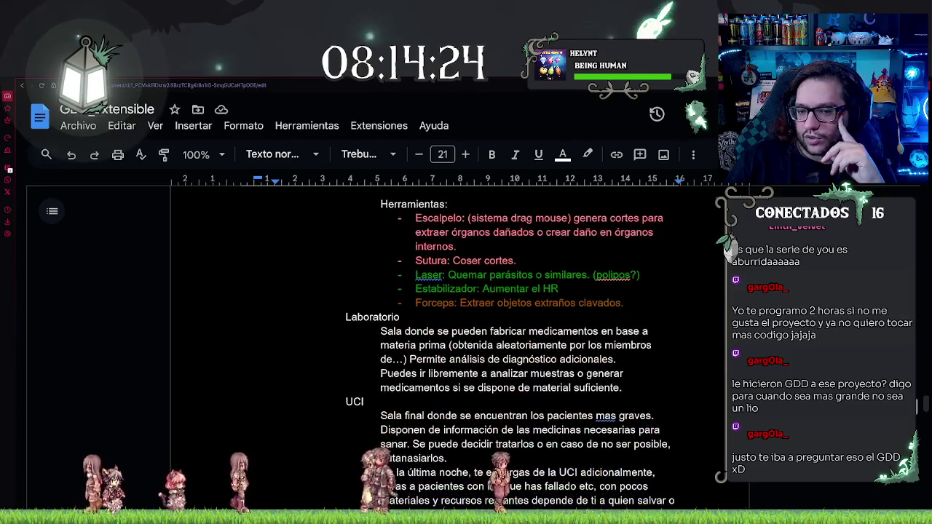
scroll(549, 287, "down", 20)
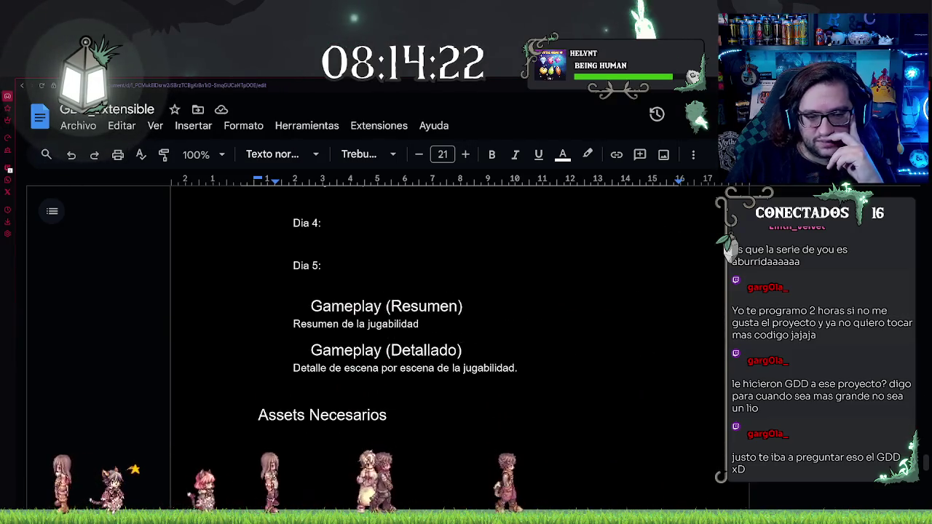
scroll(549, 286, "up", 5)
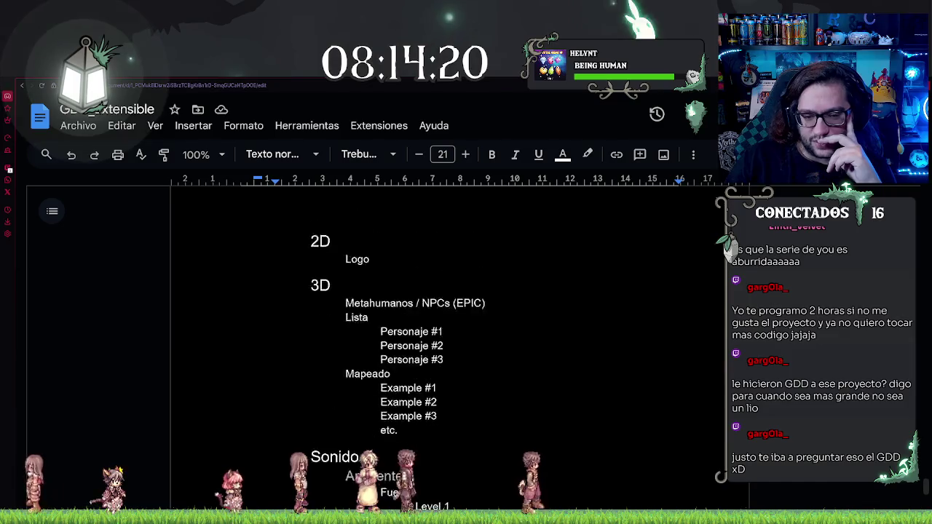
left_click_drag(345, 311, 396, 438)
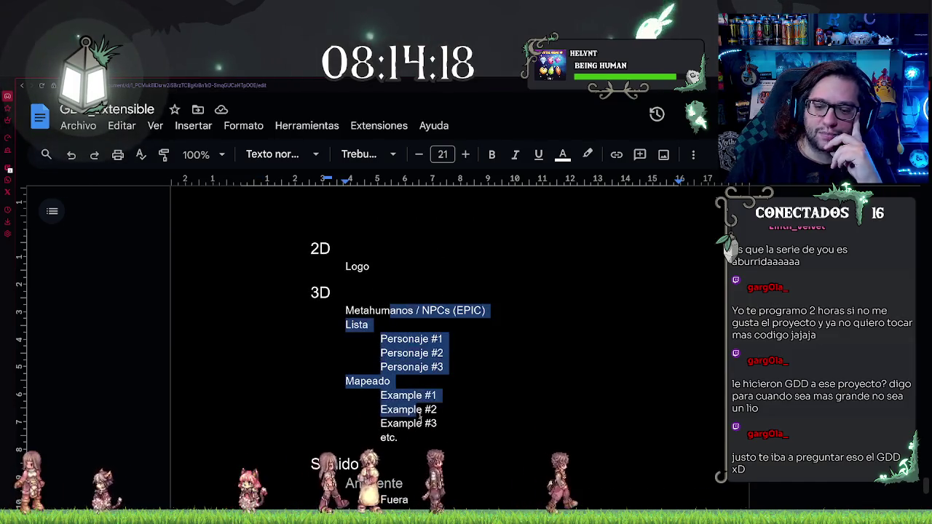
left_click(368, 381)
scroll(549, 286, "down", 10)
scroll(444, 342, "down", 1)
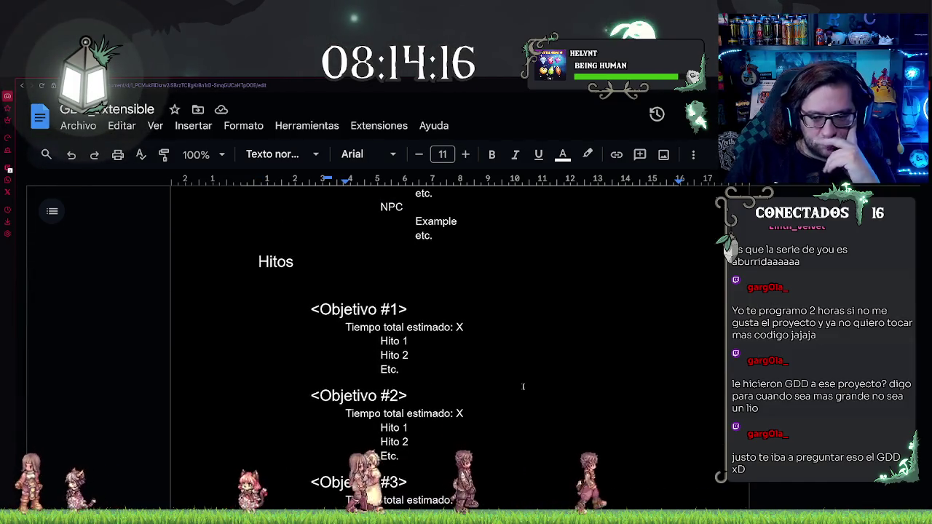
scroll(485, 360, "up", 10)
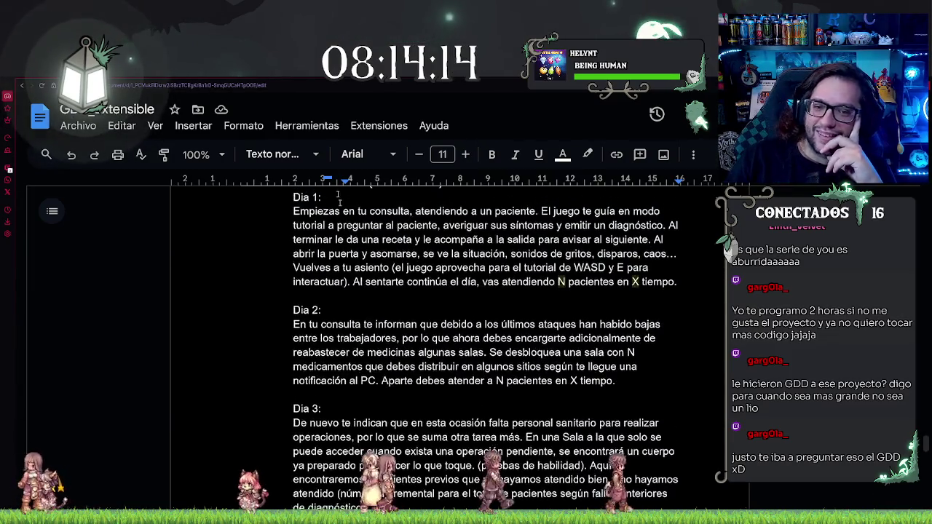
key("ctrl+t")
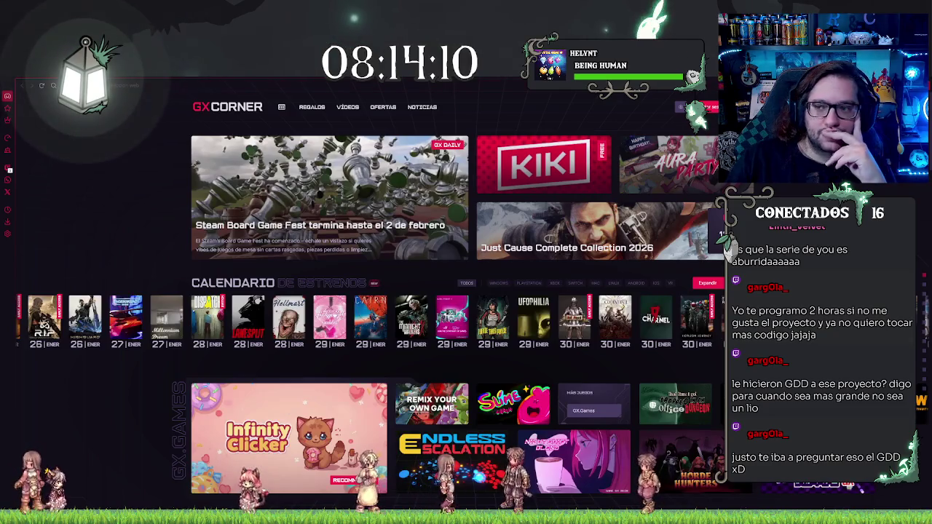
- Return to Unreal Engine and bring up the item enum editor
key("alt+Tab")
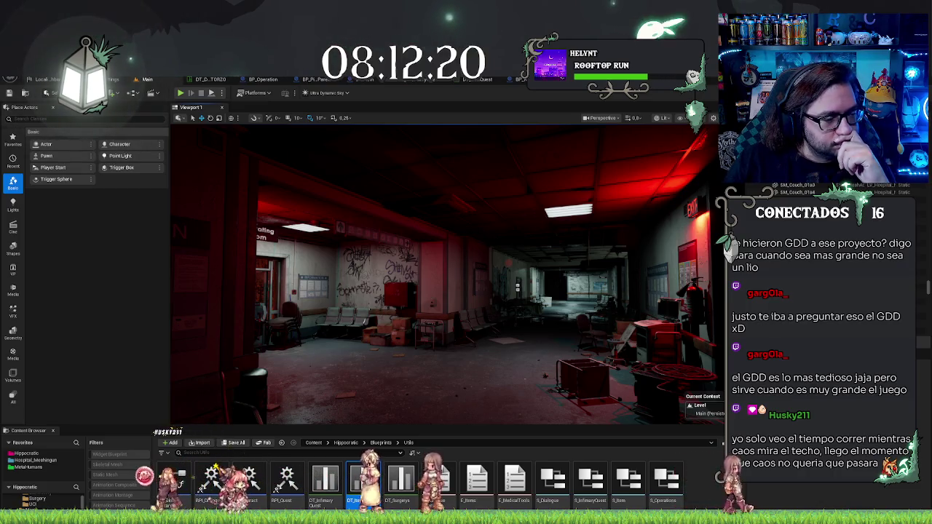
left_click(408, 78)
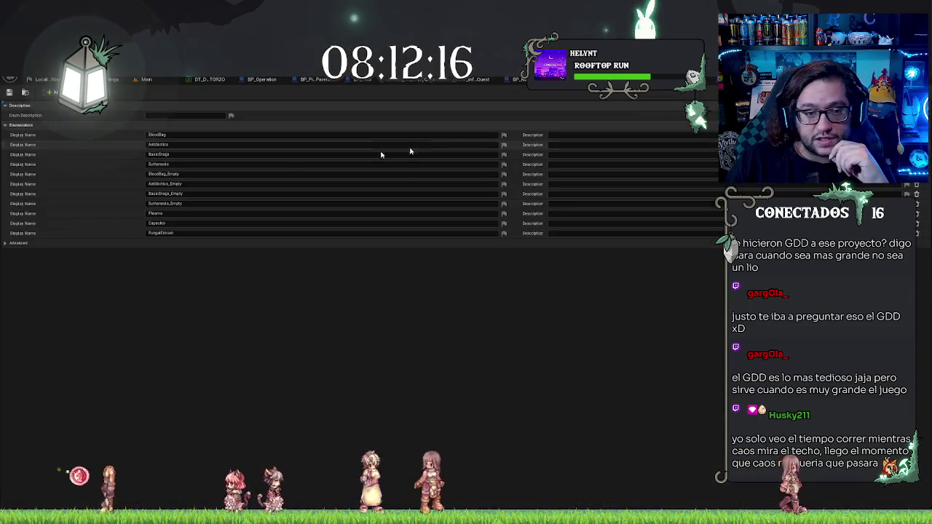
- Rename the Capsules enumerator to Ethyl Alcohol
left_click(179, 223)
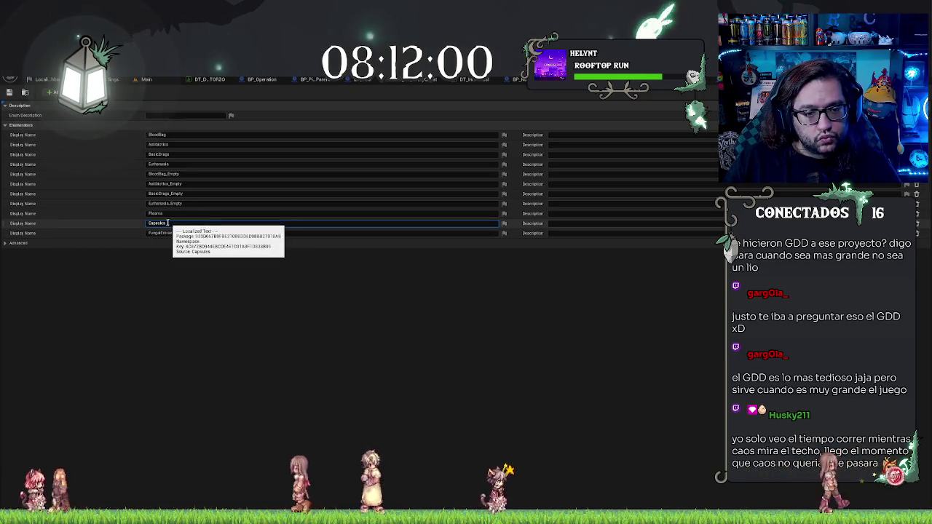
type("Ethyl Alcohol")
key("Return")
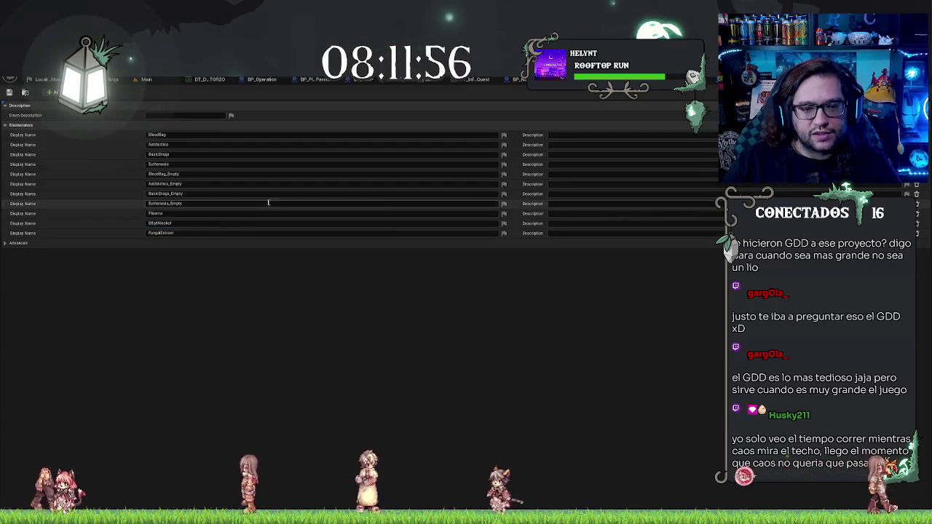
- Add a new enumerator named Neuro-Inhibitor after FungalExtract
left_click(51, 92)
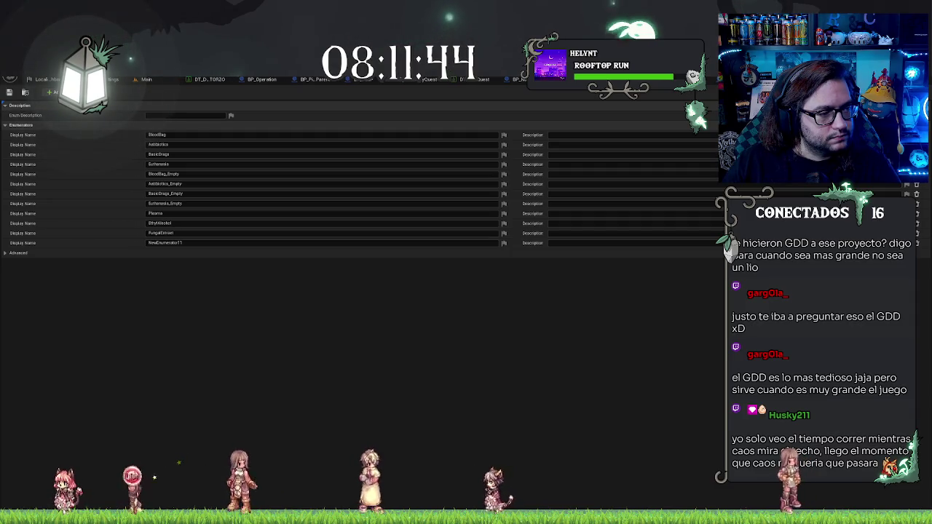
left_click(165, 243)
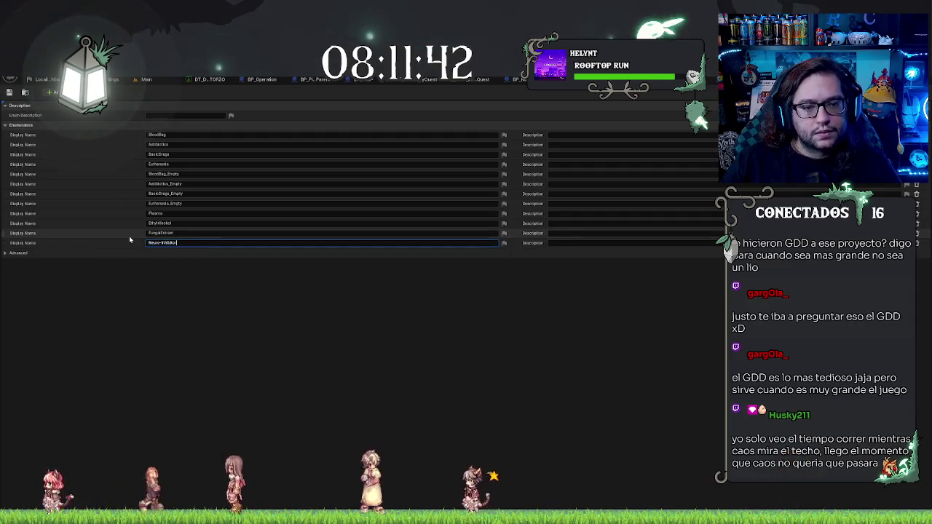
key("Return")
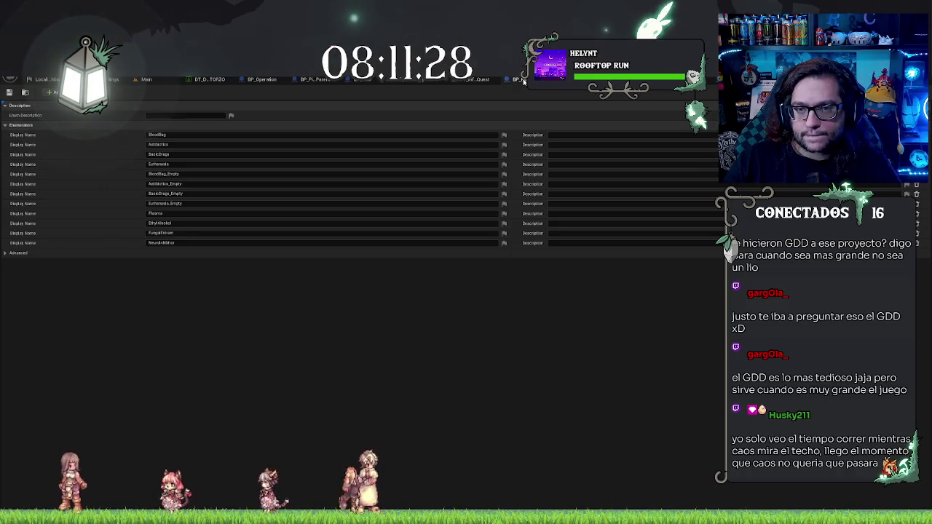
- In the Content Browser, go to Hippocratic > Blueprints > Mechanics > Laboratory
left_click(161, 79)
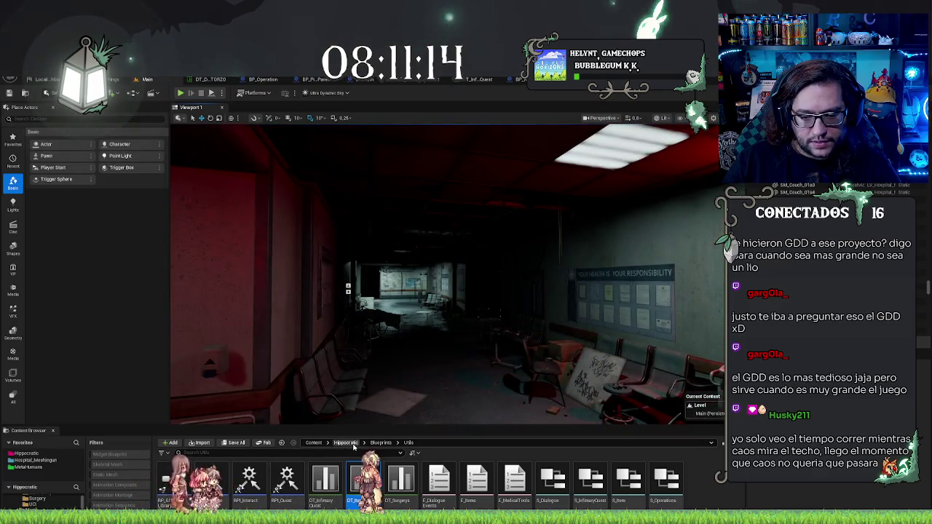
left_click(352, 444)
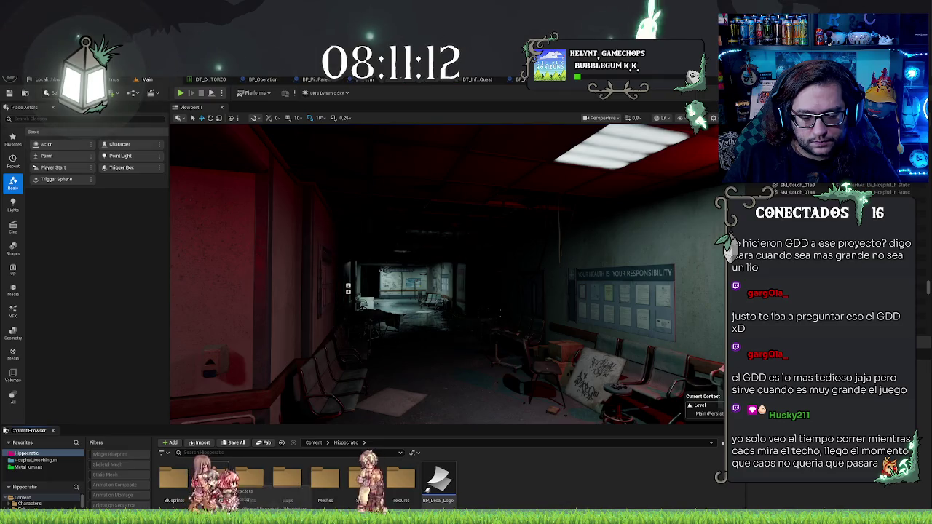
double_click(172, 478)
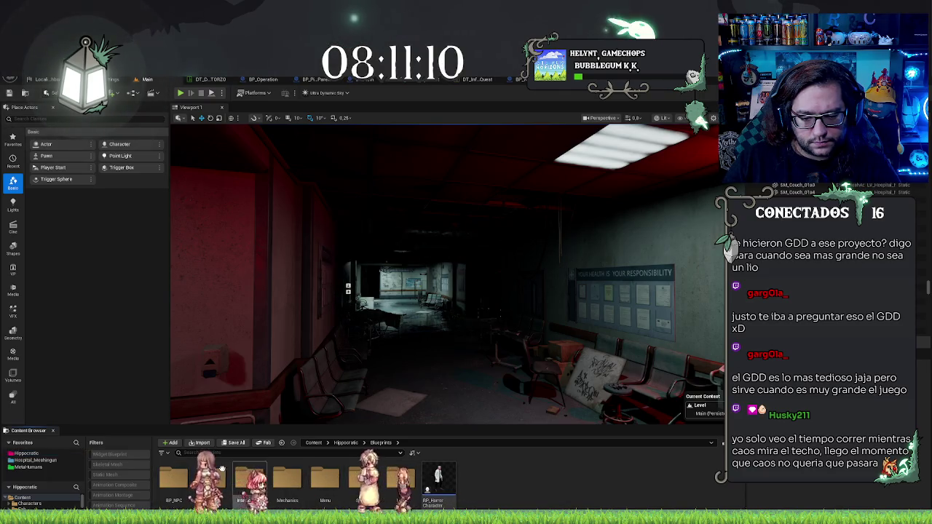
double_click(287, 479)
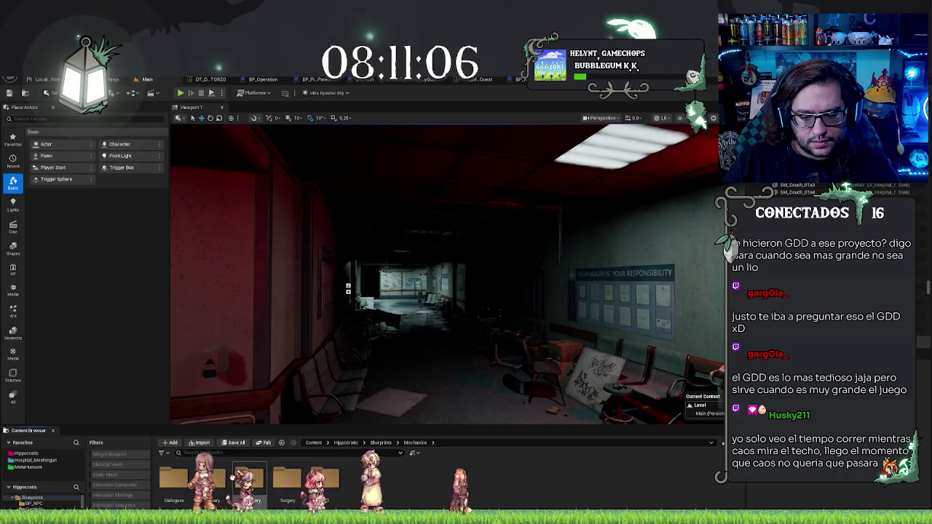
double_click(244, 480)
left_click(174, 481)
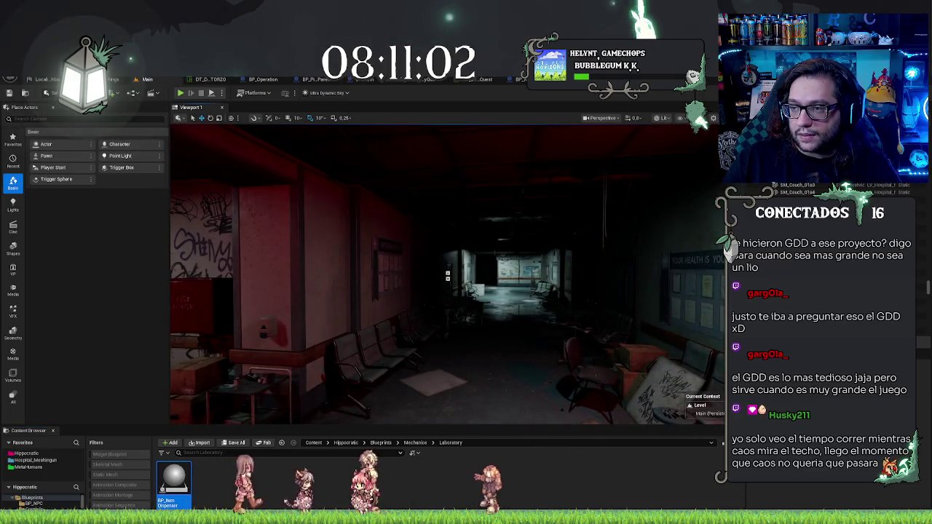
- Add two new rows, NewRow and NewRow_0, to the item data table after Euthanasia
left_click(210, 79)
left_click(348, 227)
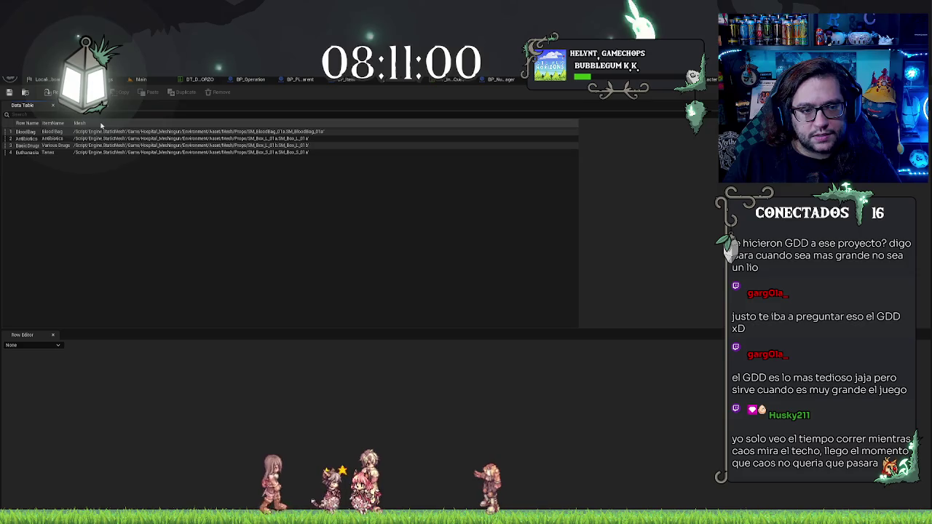
left_click(88, 92)
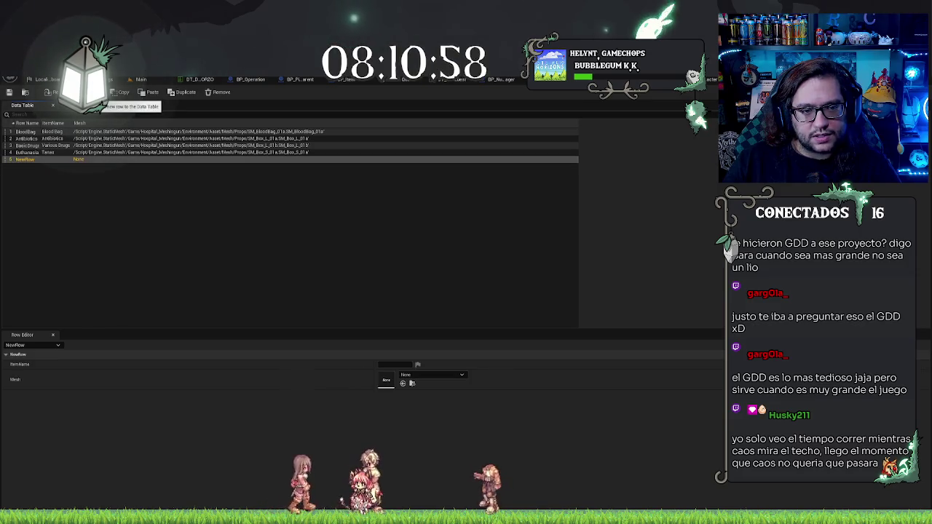
left_click(87, 92)
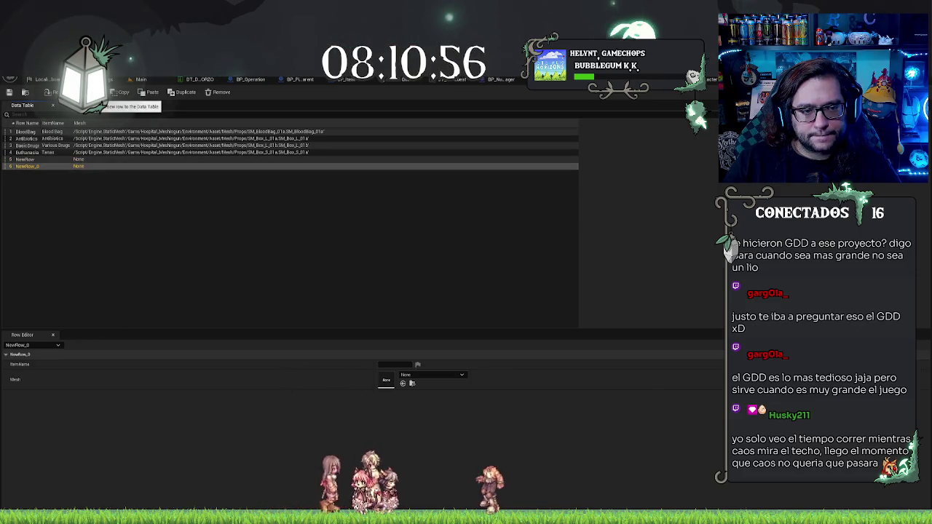